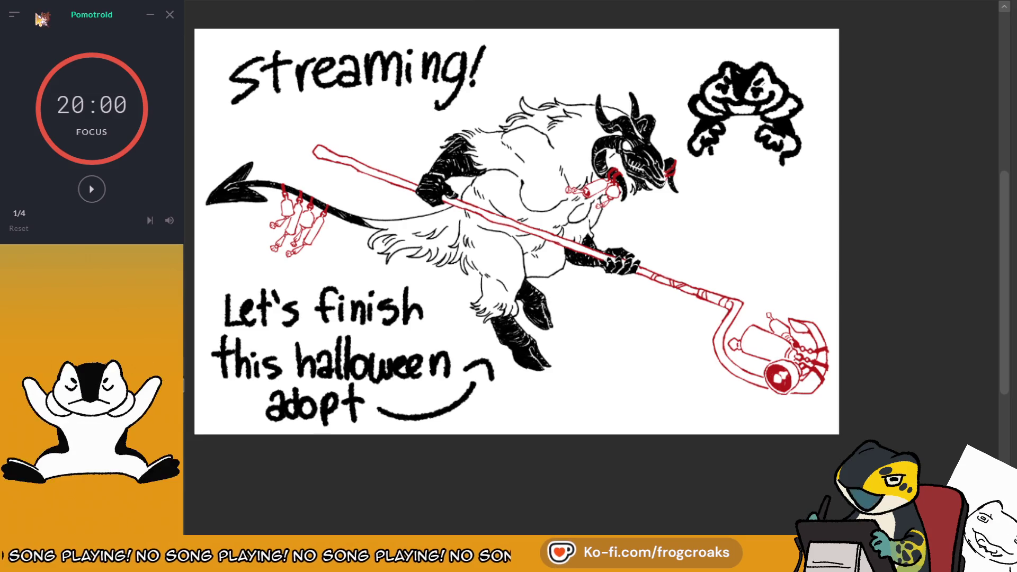
Zoom in on the goat-demon drawing and skip Pomotroid's focus session to the short break
scroll(491, 187, "down", 1)
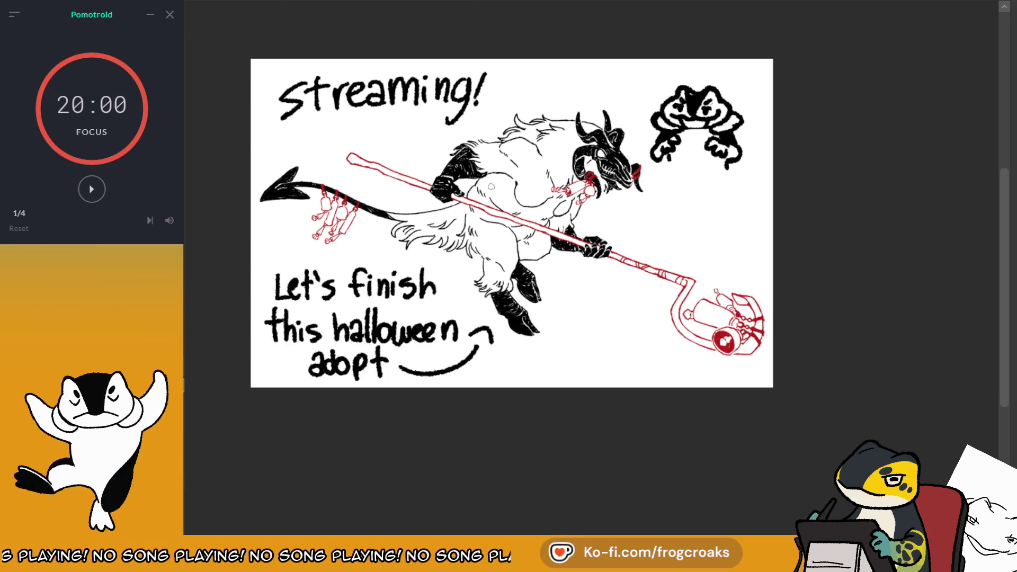
scroll(397, 154, "up", 1)
scroll(302, 2, "up", 1)
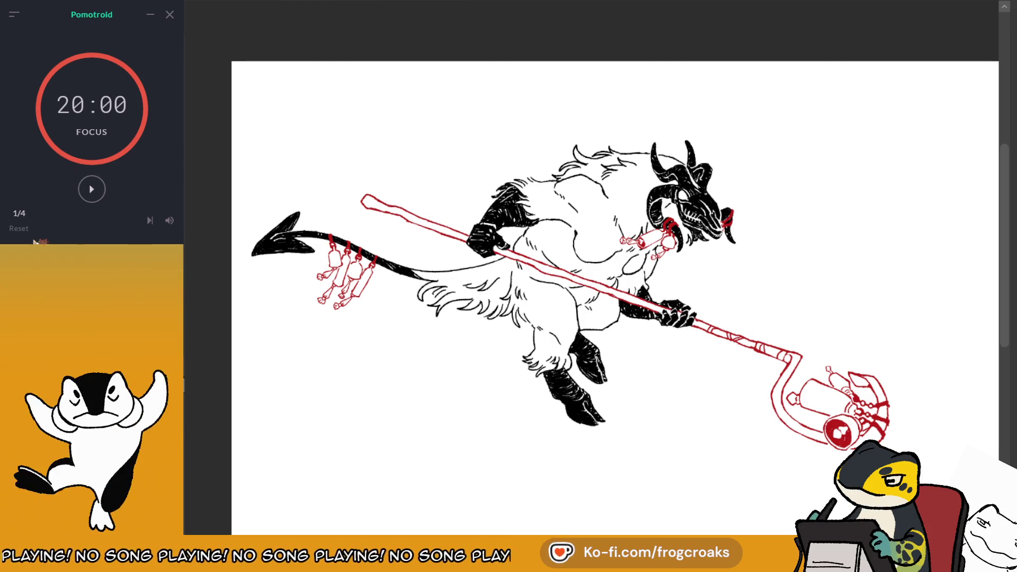
left_click(152, 222)
Start the 5:00 short-break countdown in Pomotroid, then pause it
left_click(94, 196)
left_click(94, 197)
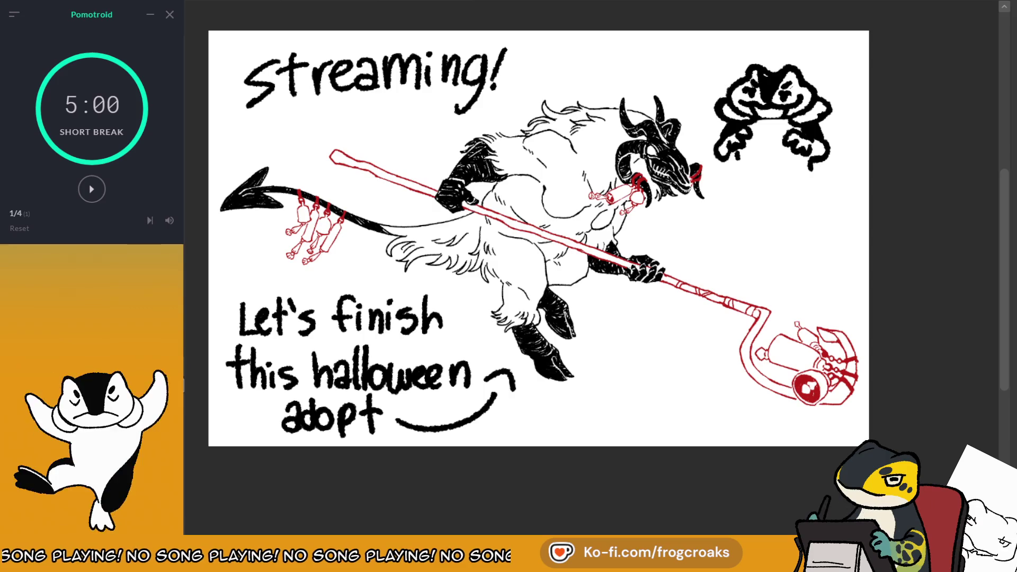
Switch canvases with Ctrl+Tab to the goat drawing without the title lettering and doodles
key("ctrl+Tab")
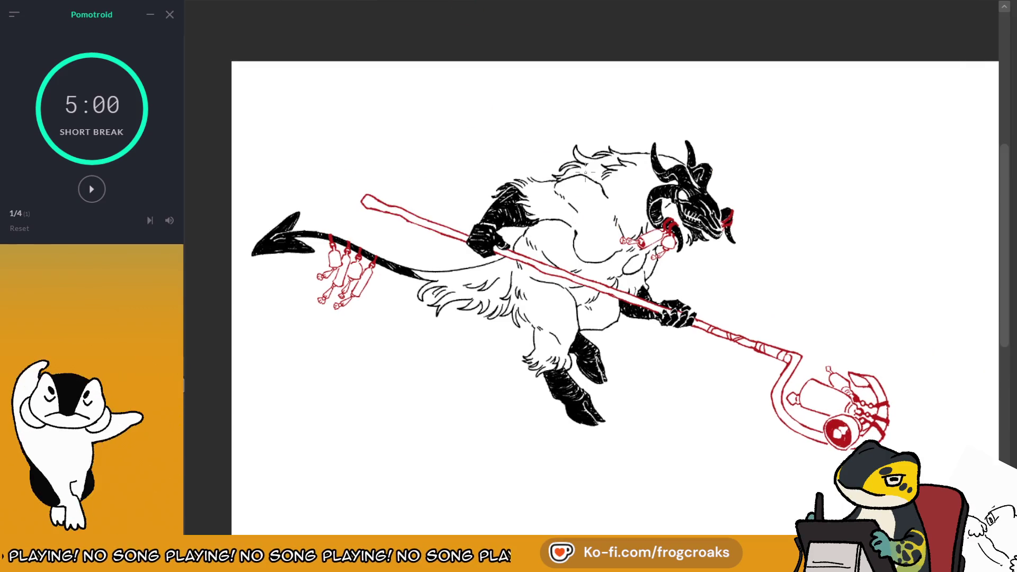
Zoom out and back in and scroll around to inspect the goat drawing and page edges
key("ctrl+minus")
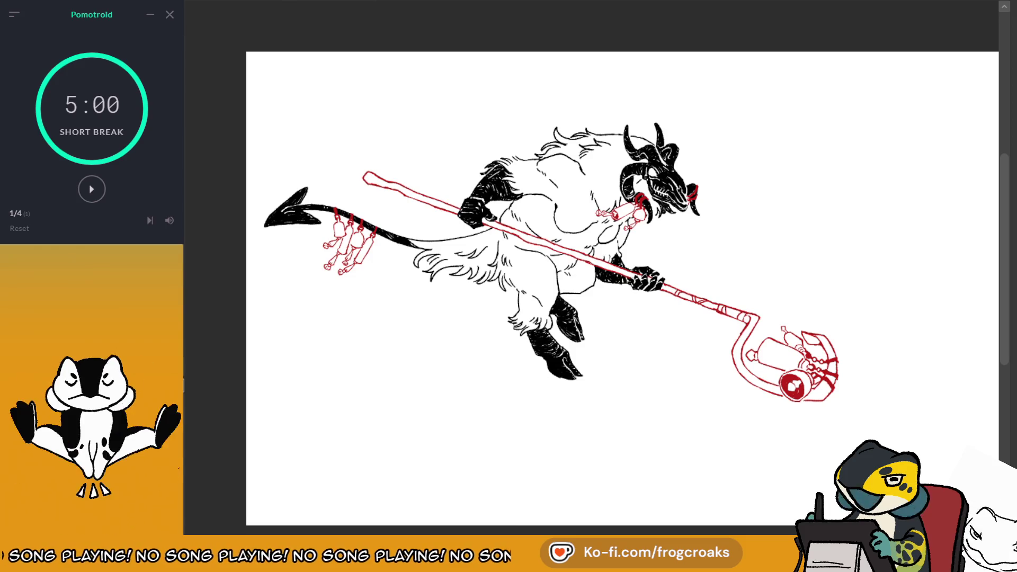
scroll(596, 294, "up", 1)
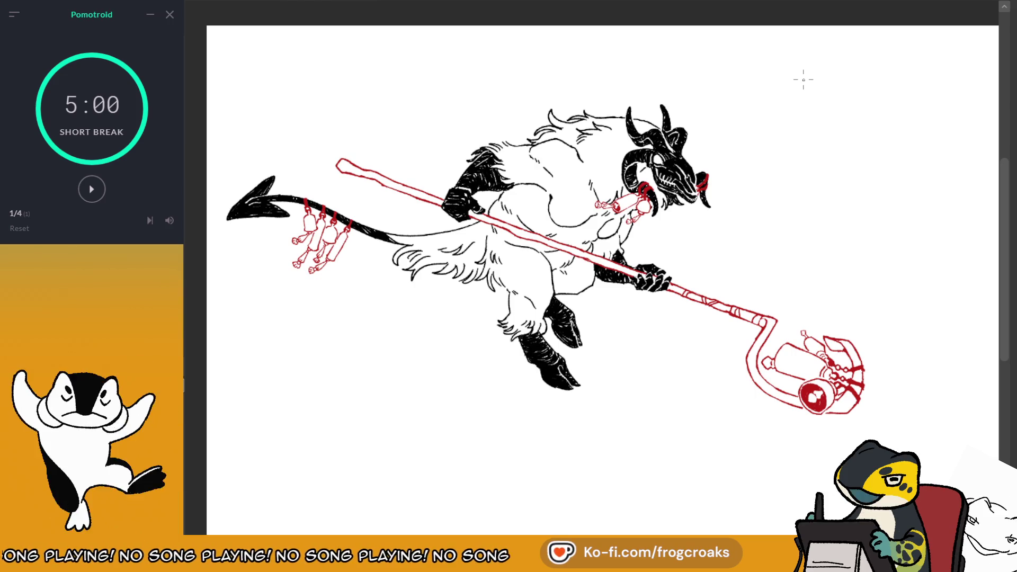
key("ctrl+plus")
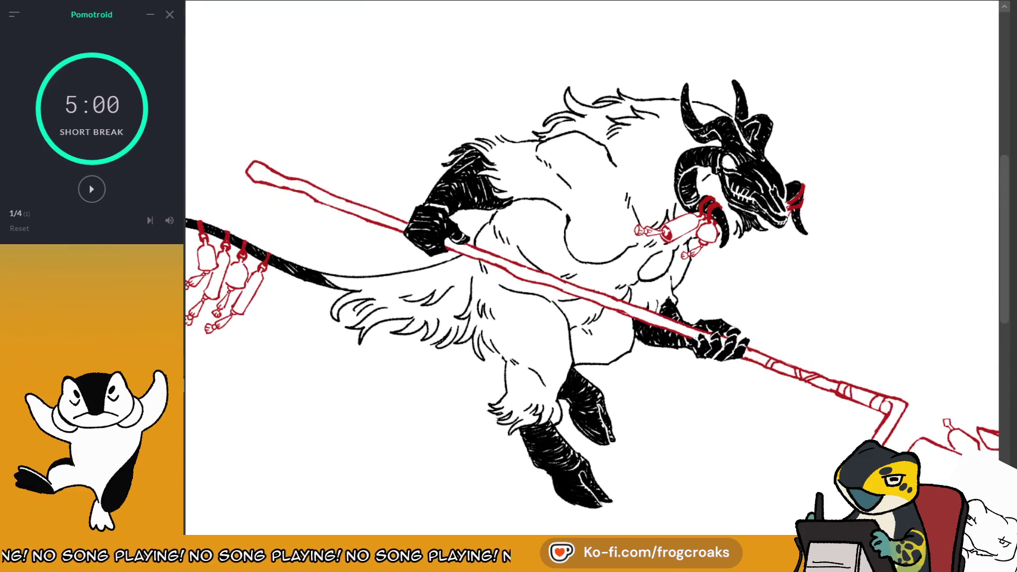
key("ctrl+minus")
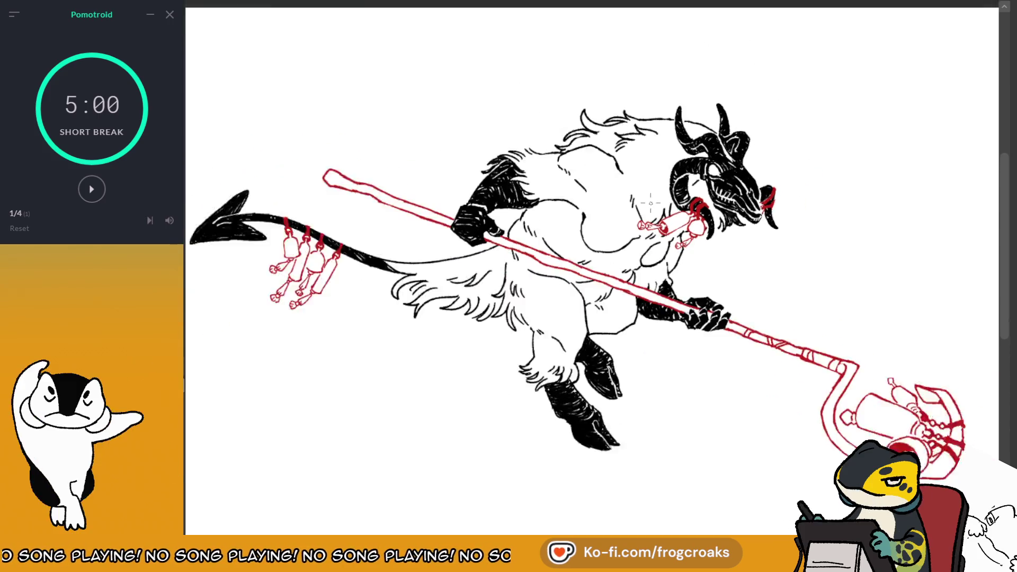
key("ctrl+minus")
key("ctrl+plus")
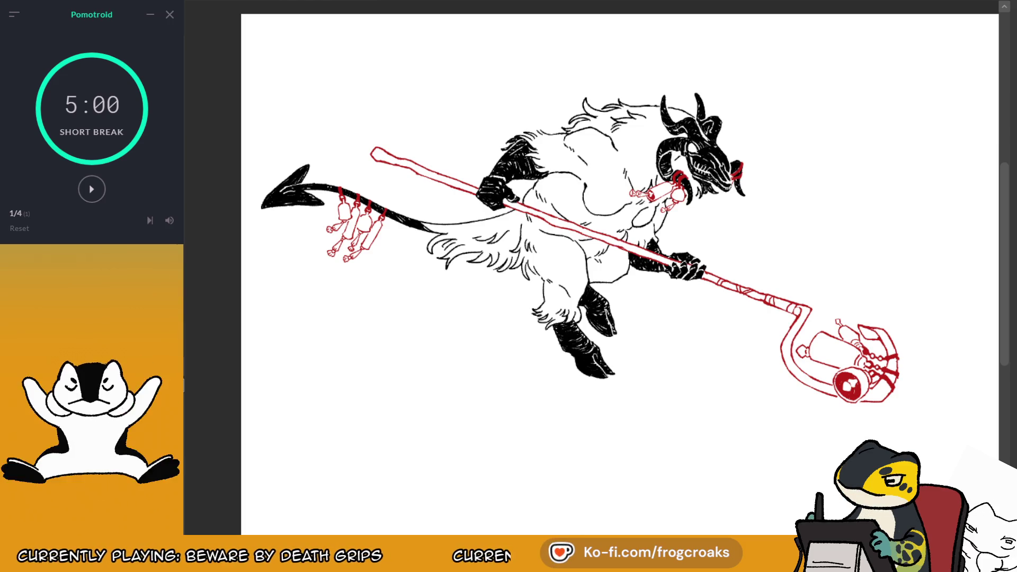
scroll(638, 101, "up", 2)
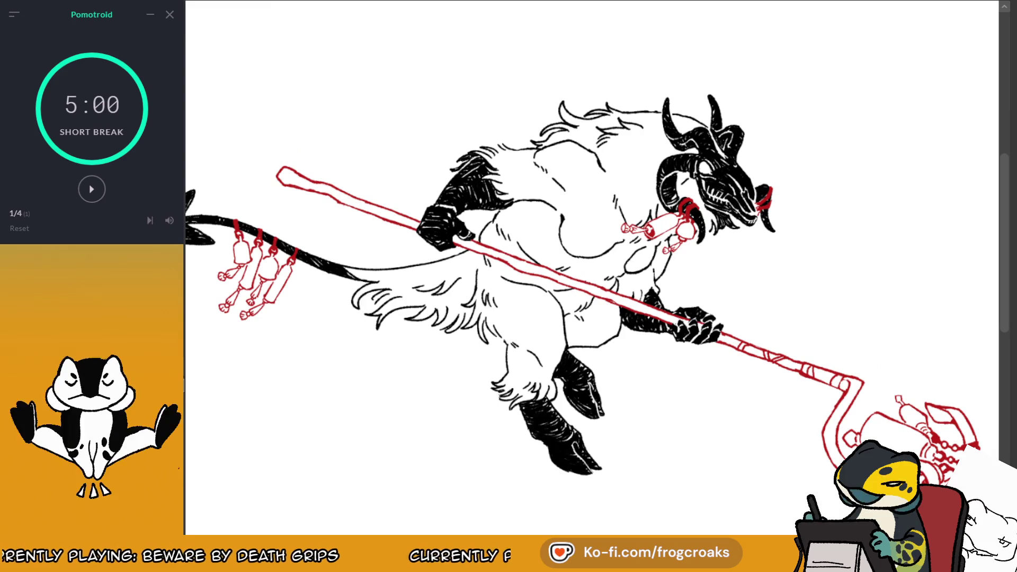
scroll(962, 25, "up", 1)
scroll(962, 25, "up", 1)
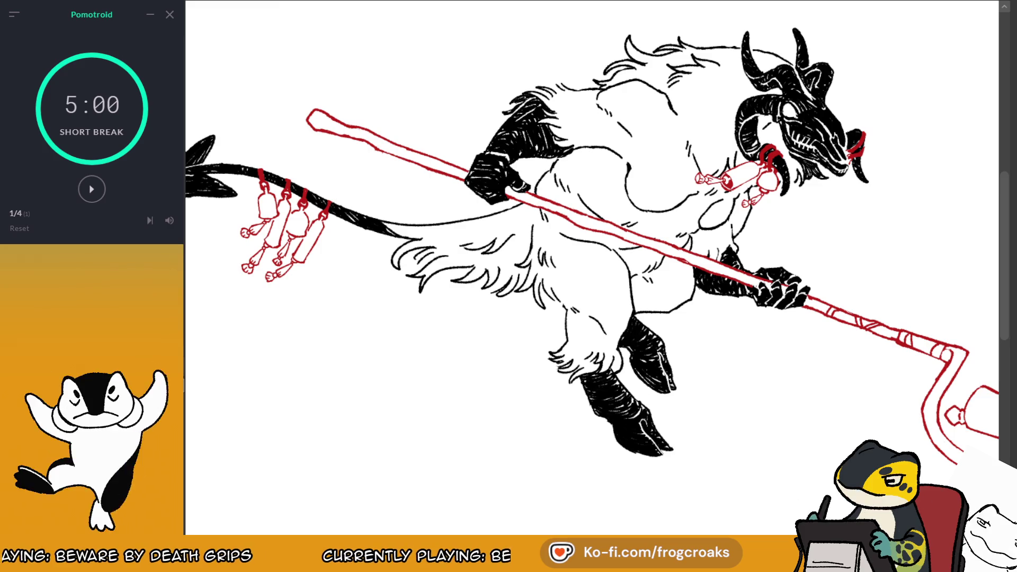
scroll(651, 114, "down", 3)
scroll(299, 87, "up", 2)
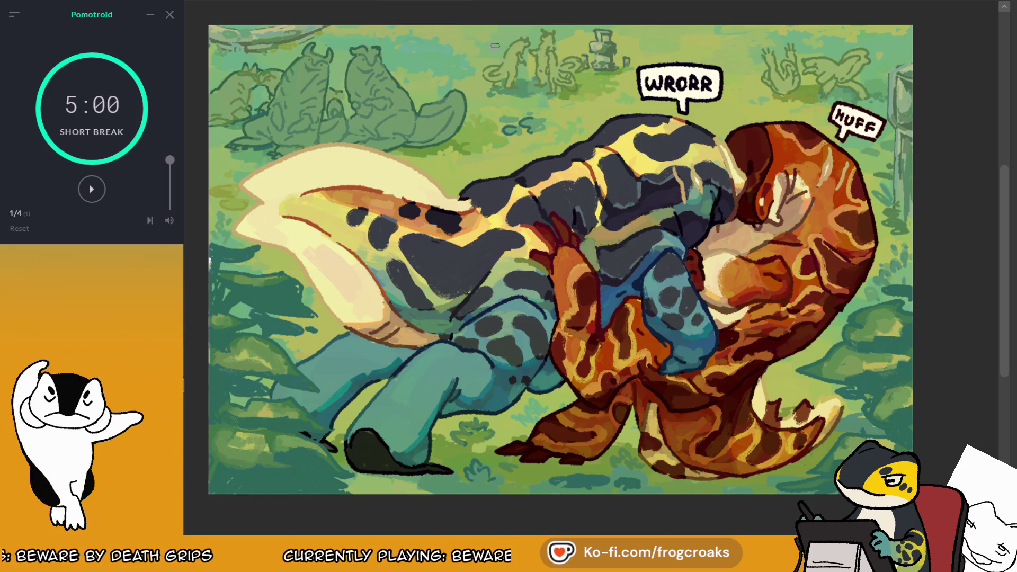
Switch to the sketch canvas tab, then back to the goat-demon drawing
scroll(588, 74, "down", 2)
scroll(593, 95, "up", 1)
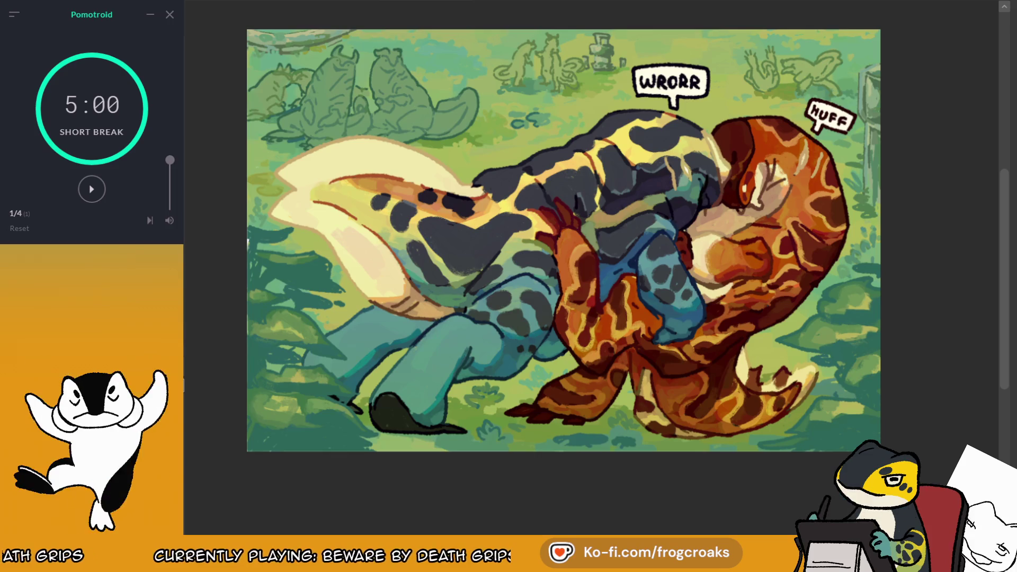
left_click(260, 2)
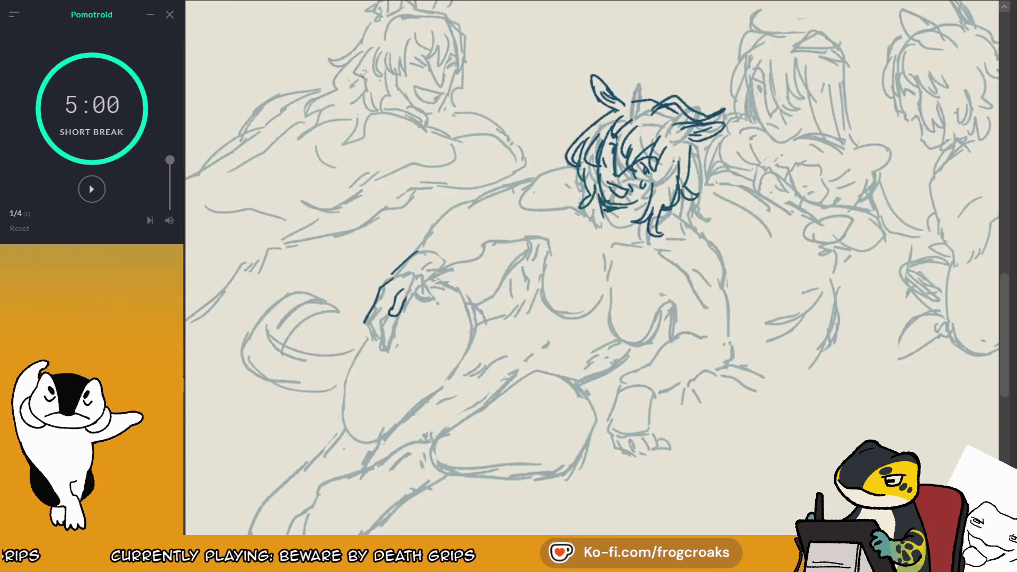
left_click(328, 5)
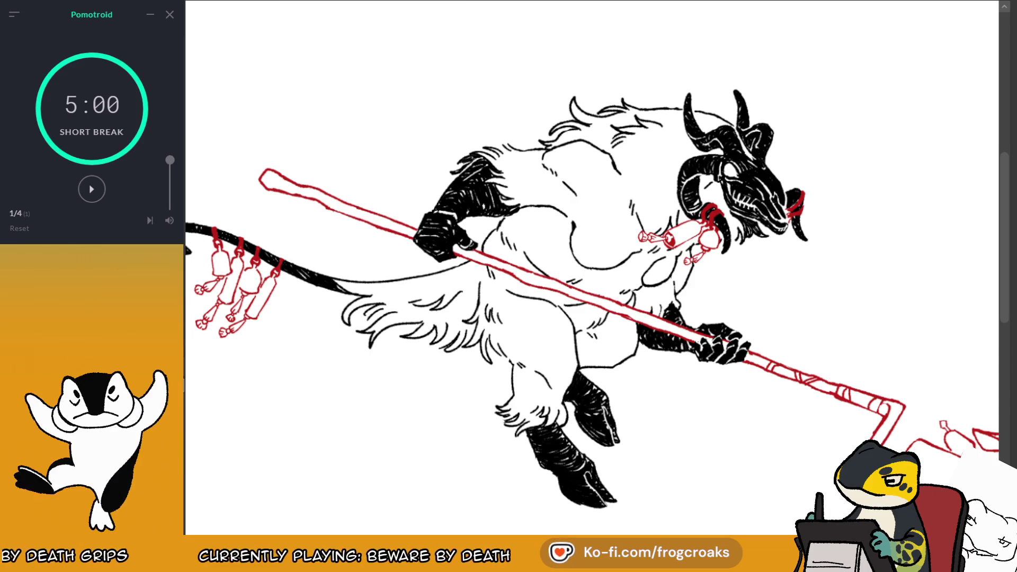
Paint a first red mark across the goat's back near the shoulder
left_click_drag(583, 297, 589, 290)
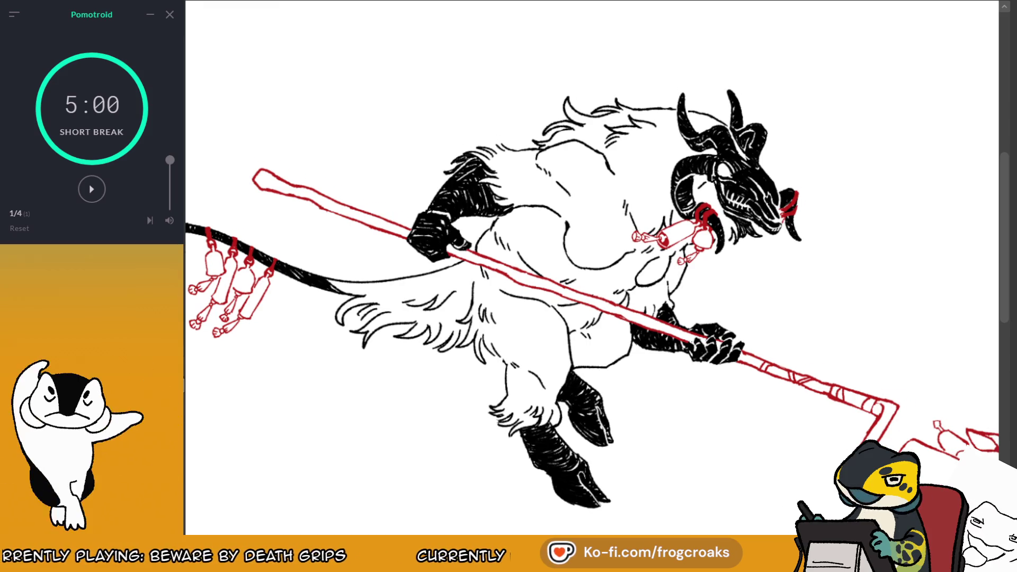
scroll(591, 265, "down", 2)
scroll(592, 259, "up", 1)
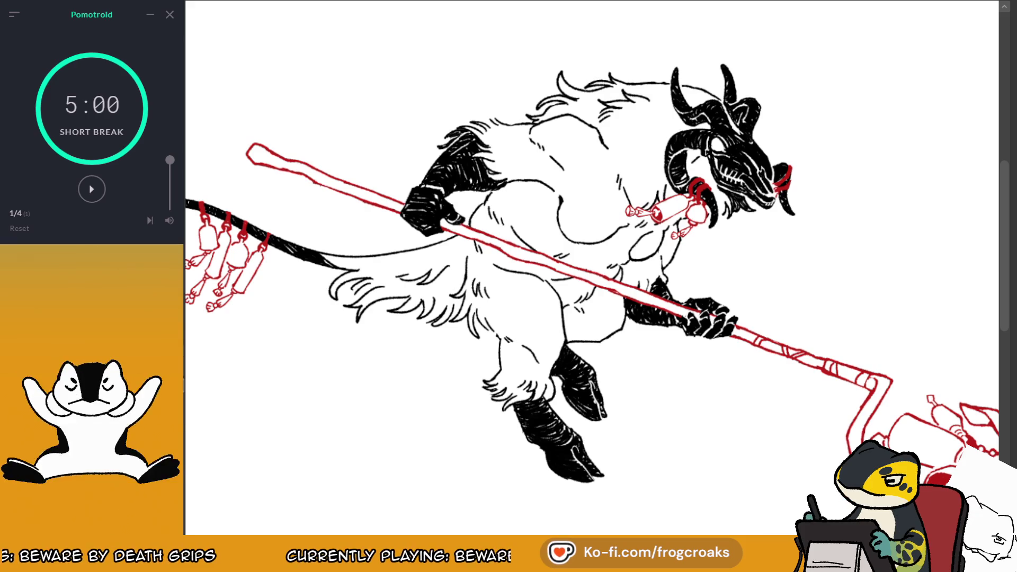
left_click_drag(494, 140, 541, 134)
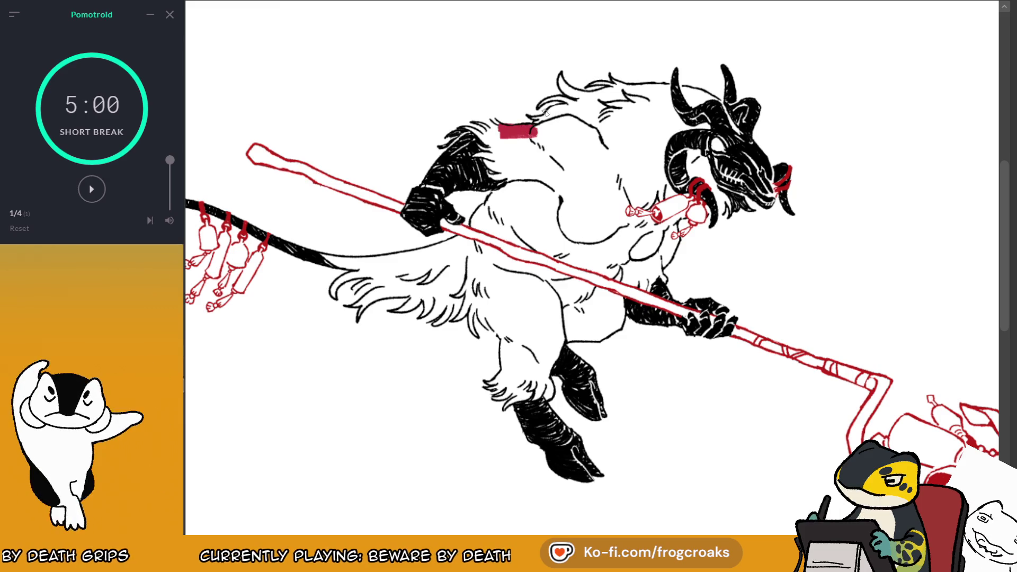
scroll(542, 112, "up", 1)
scroll(543, 111, "up", 1)
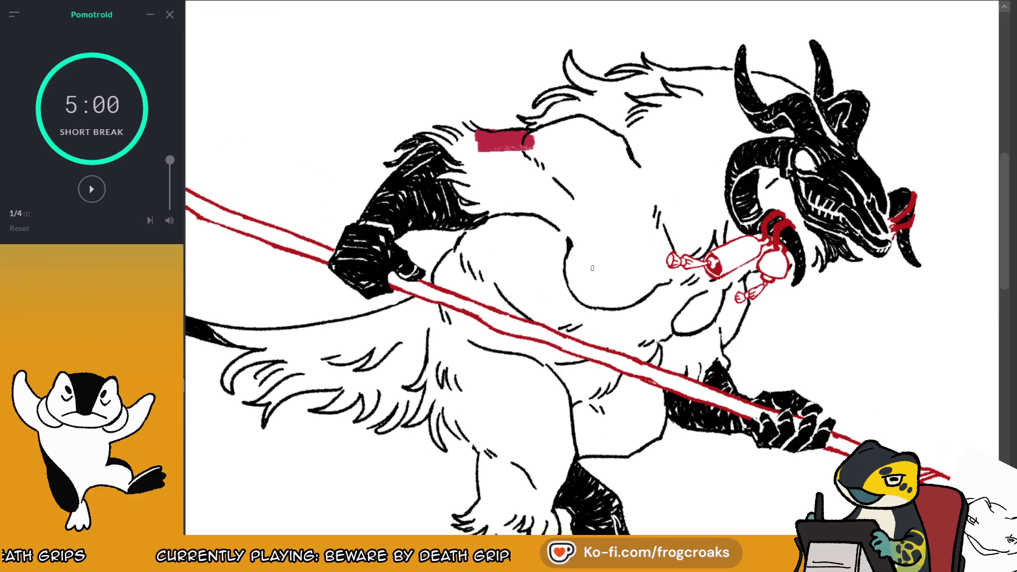
Erase that red block and repaint short red stripes along the goat's back
left_click_drag(533, 139, 480, 131)
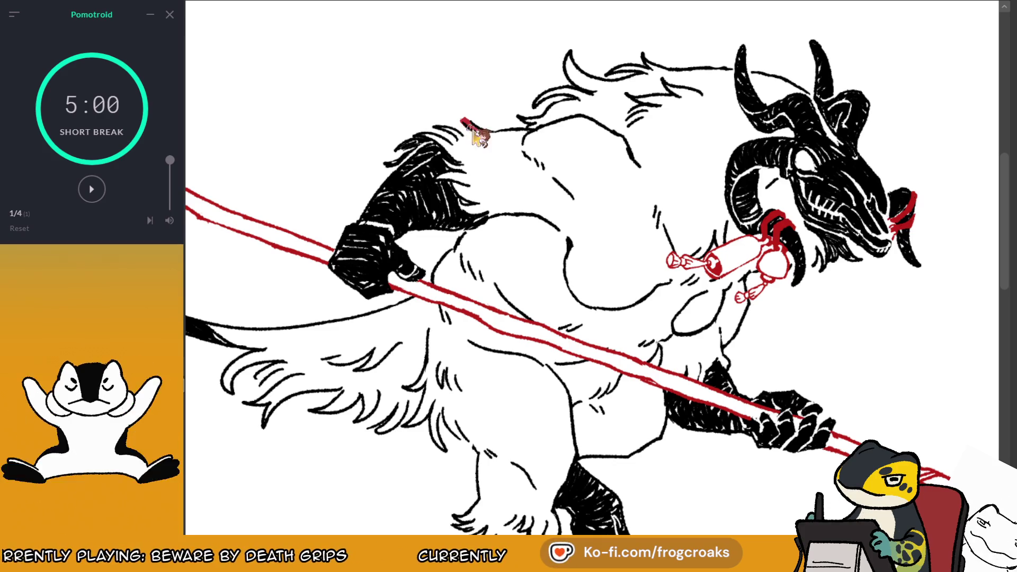
left_click_drag(471, 127, 465, 123)
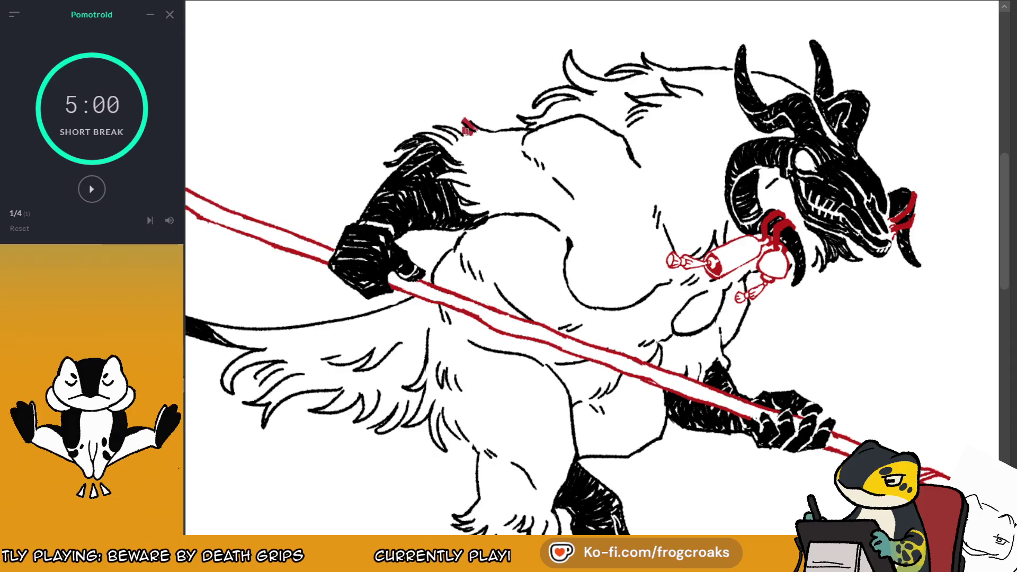
left_click_drag(468, 131, 462, 136)
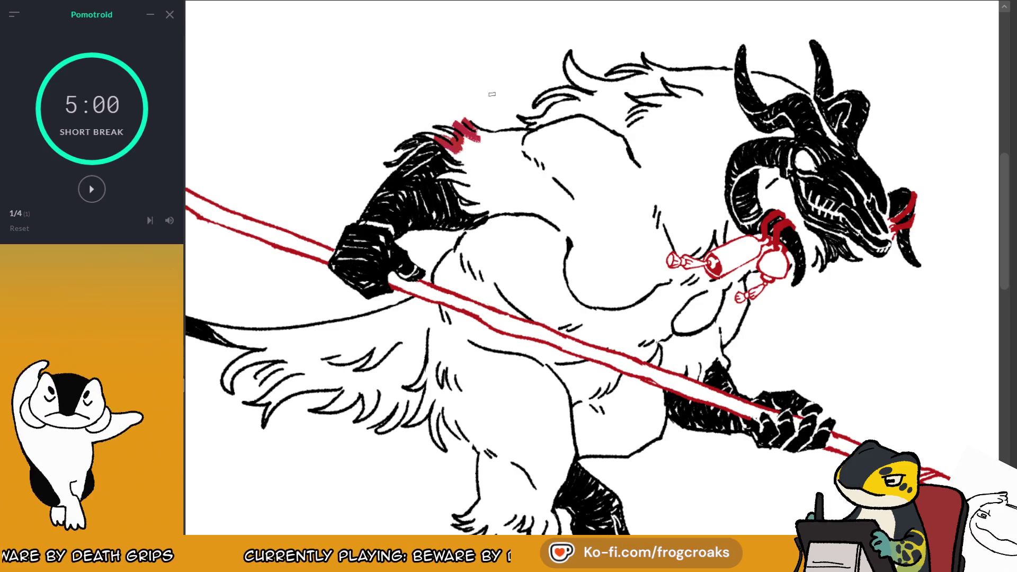
left_click_drag(445, 140, 421, 133)
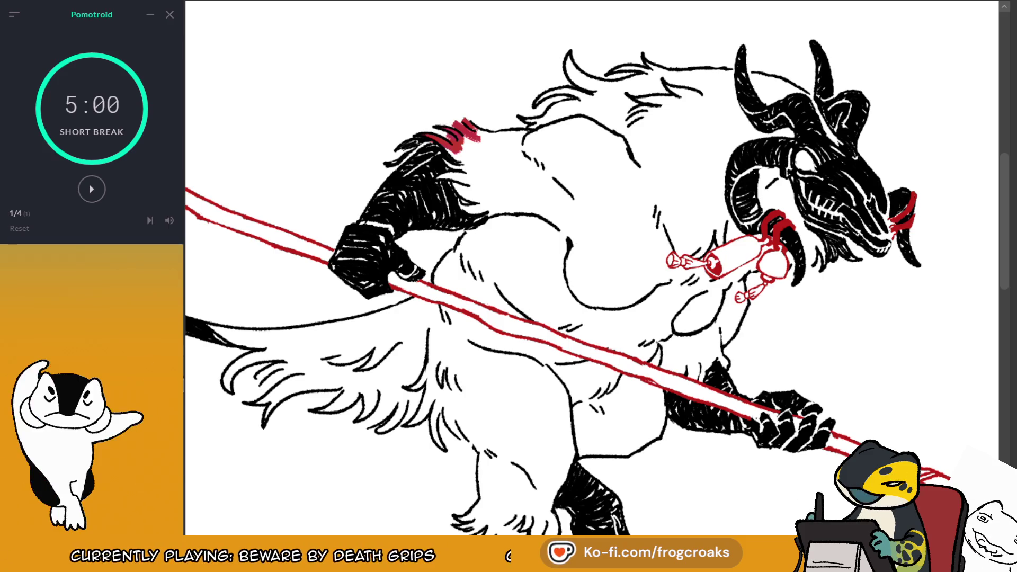
left_click(150, 221)
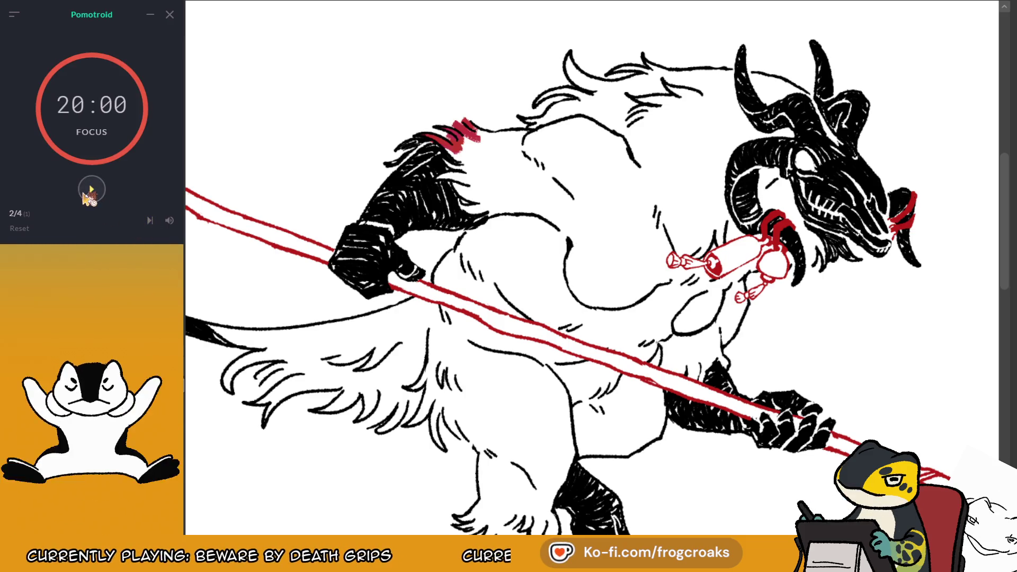
Start the focus timer and undo the red spear and face markings
left_click(88, 192)
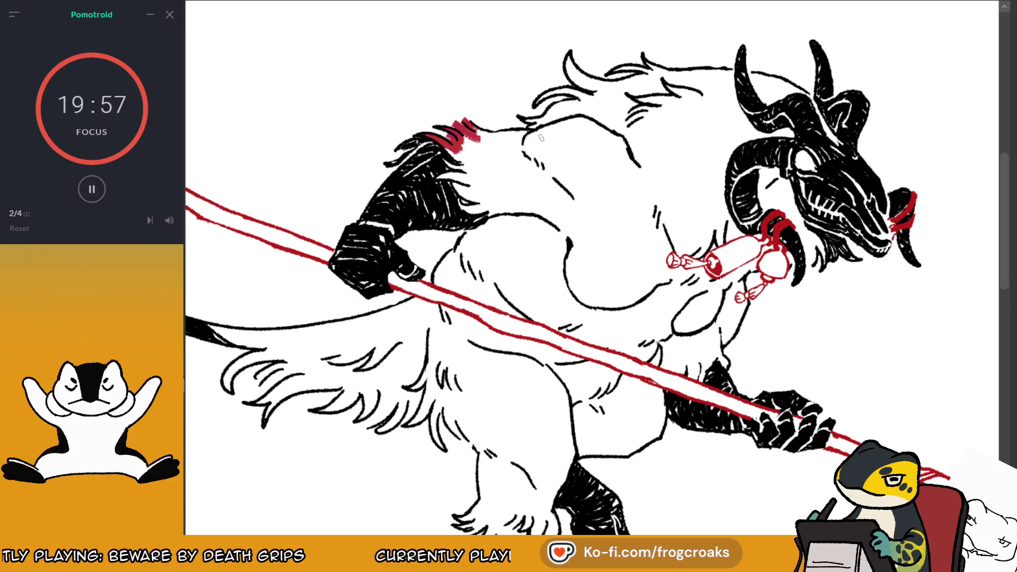
key("ctrl+z")
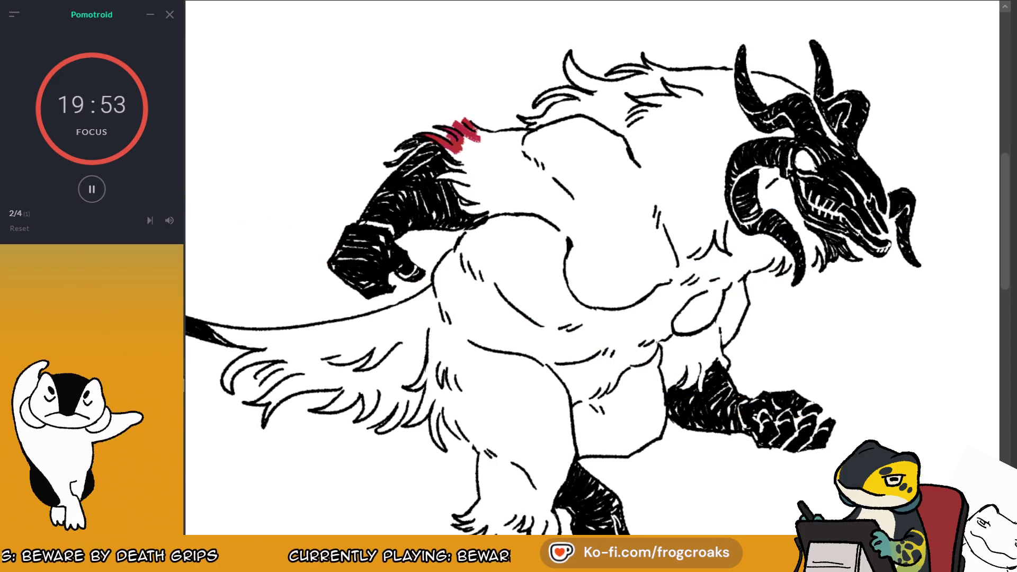
key("ctrl+y")
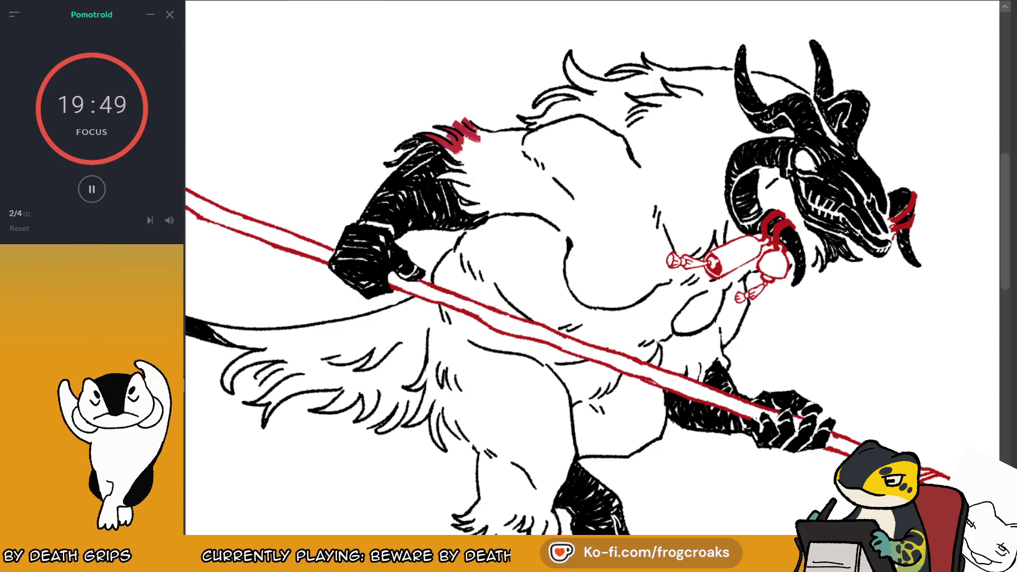
key("ctrl+z")
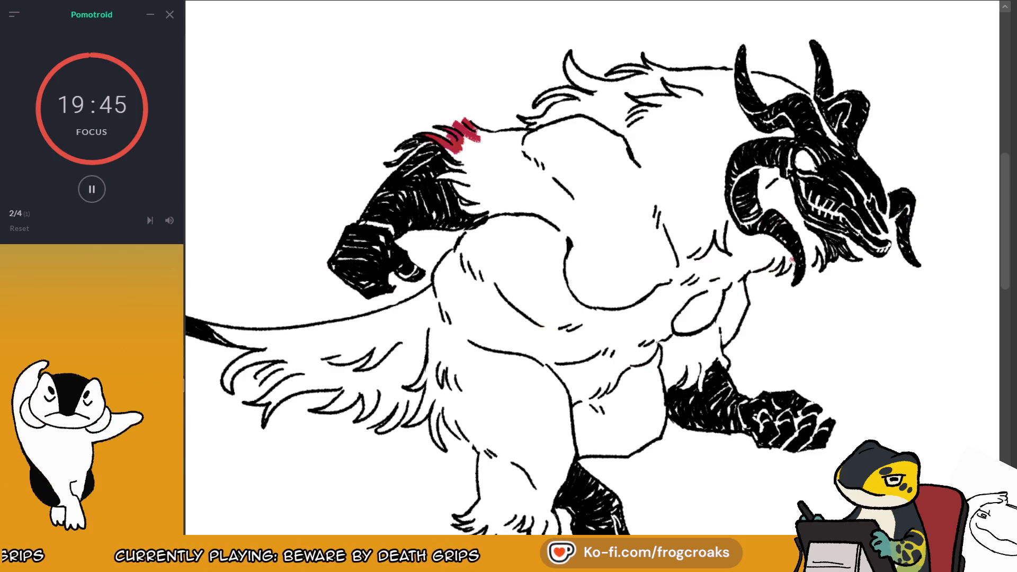
Add red hatching to the beard and jaw and a red stripe along the upper horn
mouse_move(811, 246)
left_mouse_down()
mouse_move(805, 270)
mouse_move(818, 260)
left_mouse_up()
left_click_drag(811, 93, 840, 144)
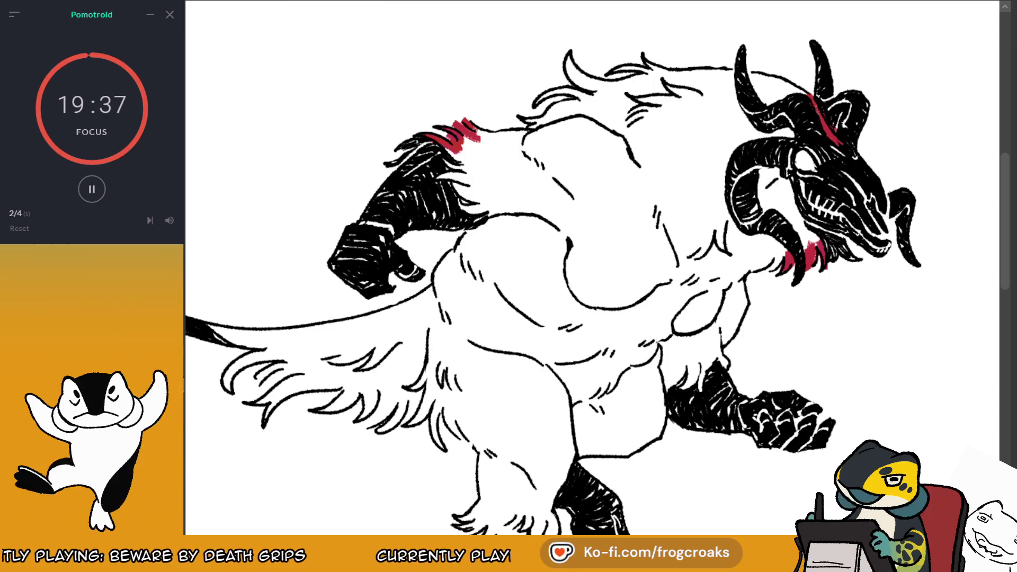
scroll(592, 267, "down", 2)
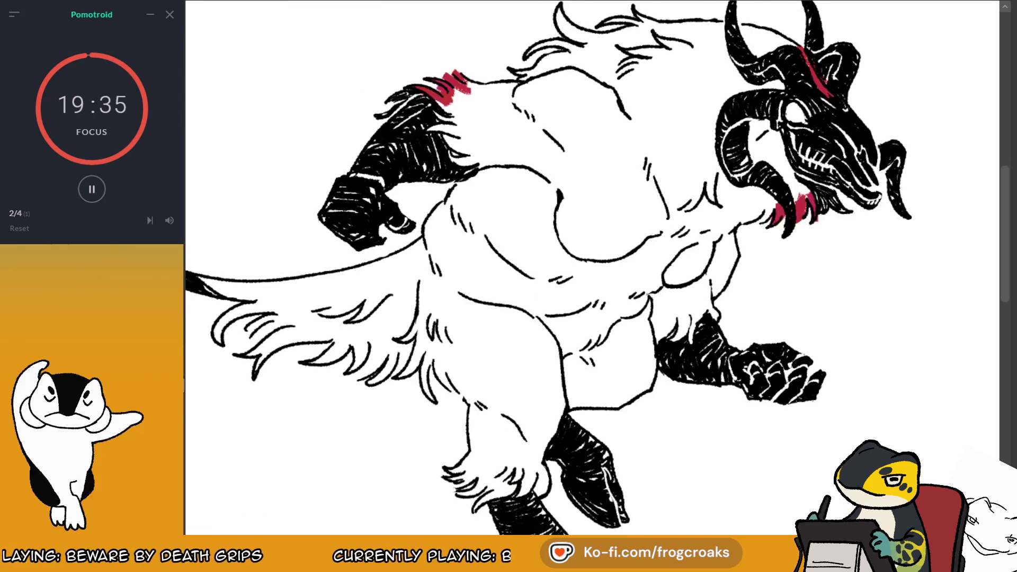
scroll(592, 267, "down", 2)
scroll(591, 267, "down", 3)
scroll(591, 268, "up", 3)
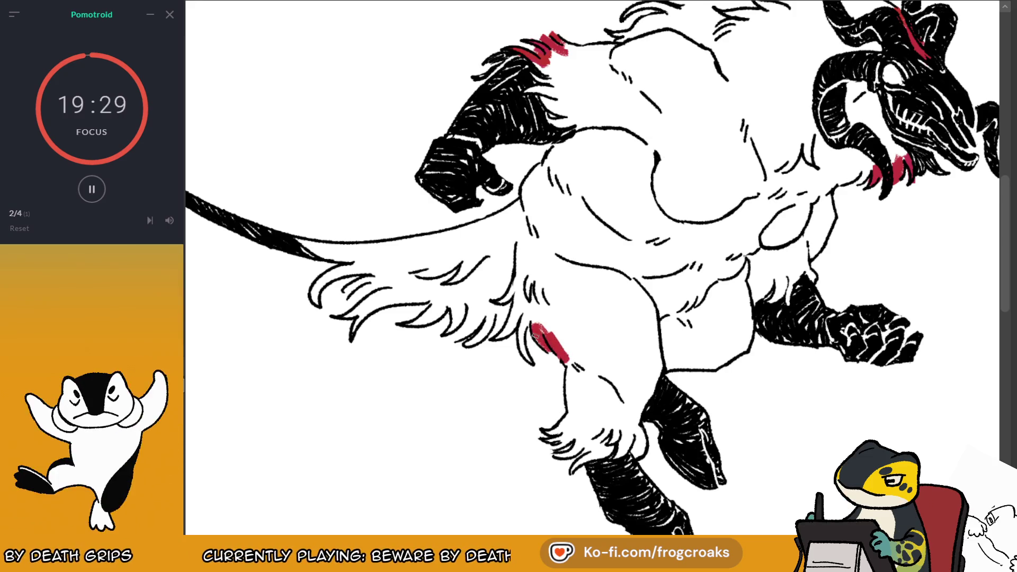
scroll(592, 267, "left", 3)
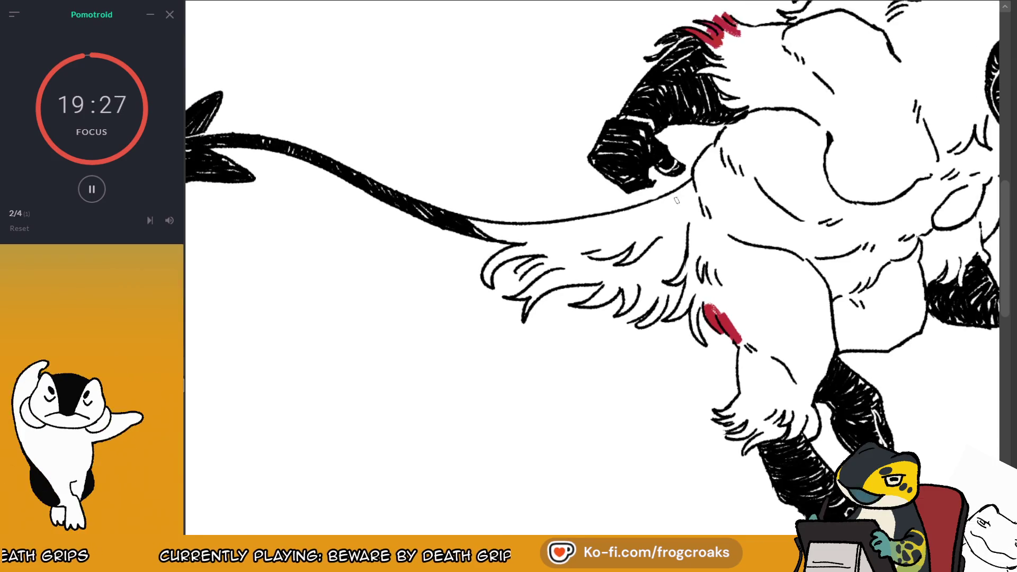
Dab small red marks on the fur and add red strokes to the tail-base tuft
left_click(605, 281)
left_click_drag(641, 287, 630, 320)
mouse_move(539, 259)
left_mouse_down()
mouse_move(516, 278)
mouse_move(539, 276)
left_mouse_up()
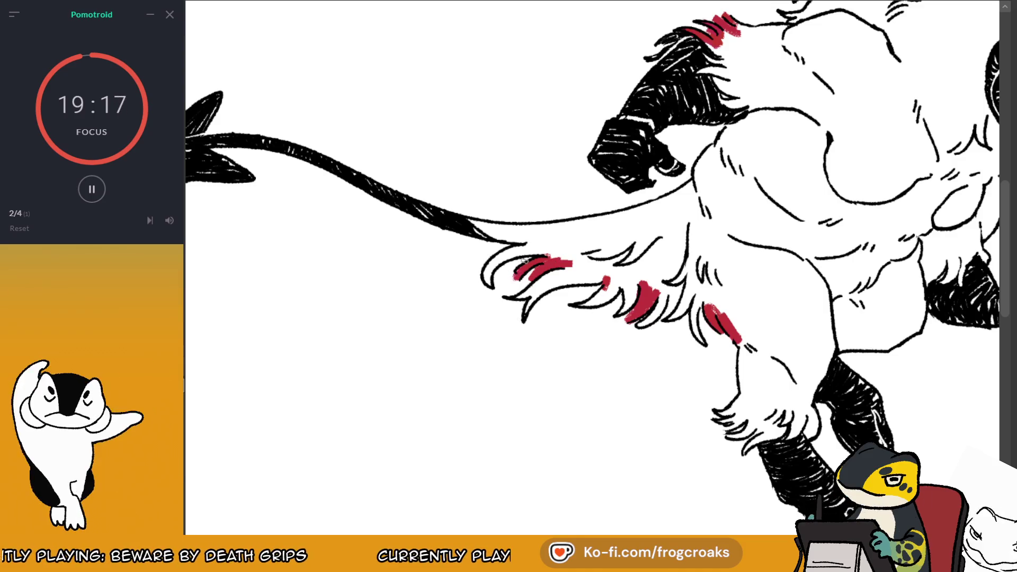
scroll(524, 259, "down", 5)
scroll(775, 191, "up", 1)
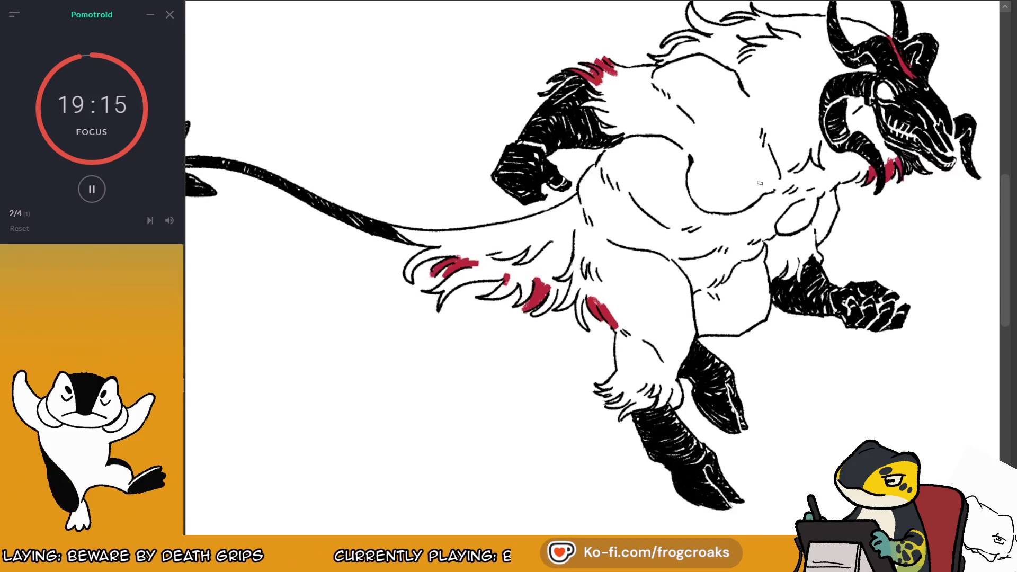
scroll(775, 190, "down", 1)
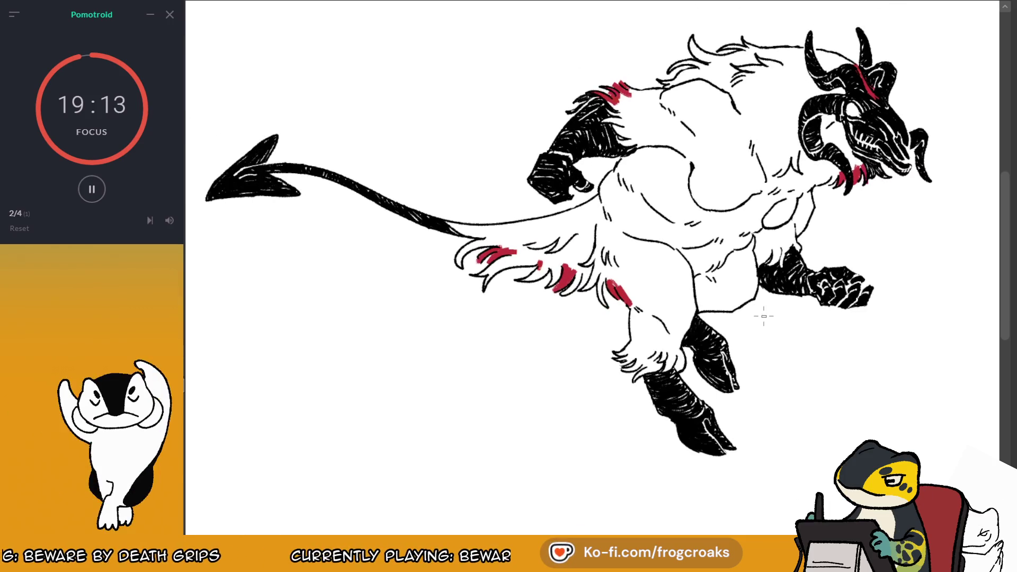
scroll(754, 229, "up", 1)
scroll(754, 229, "up", 1)
scroll(755, 229, "up", 1)
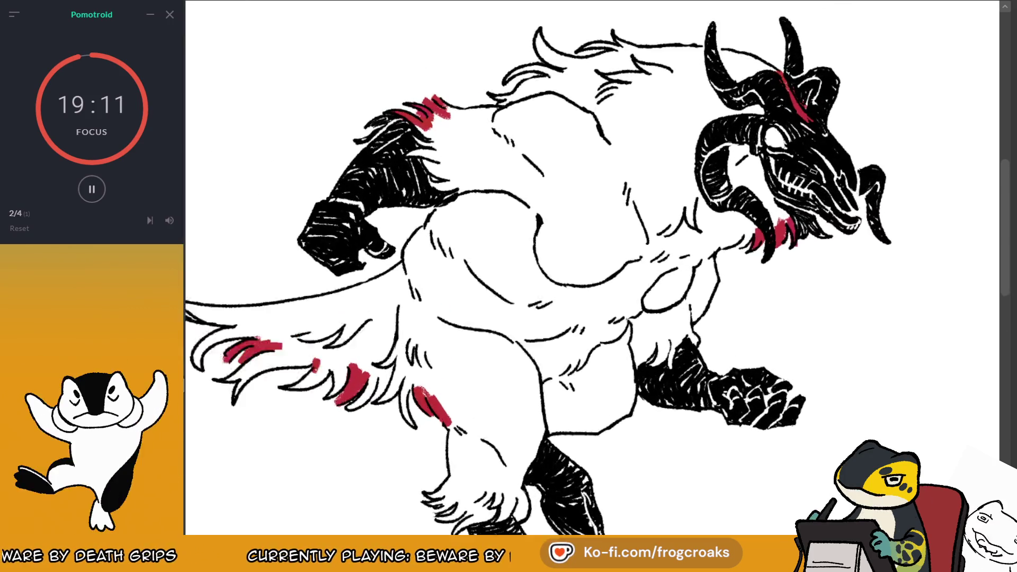
scroll(754, 229, "up", 1)
Paint more red hatching on the beard, then recentre the drawing and select around it
left_click_drag(736, 245, 723, 263)
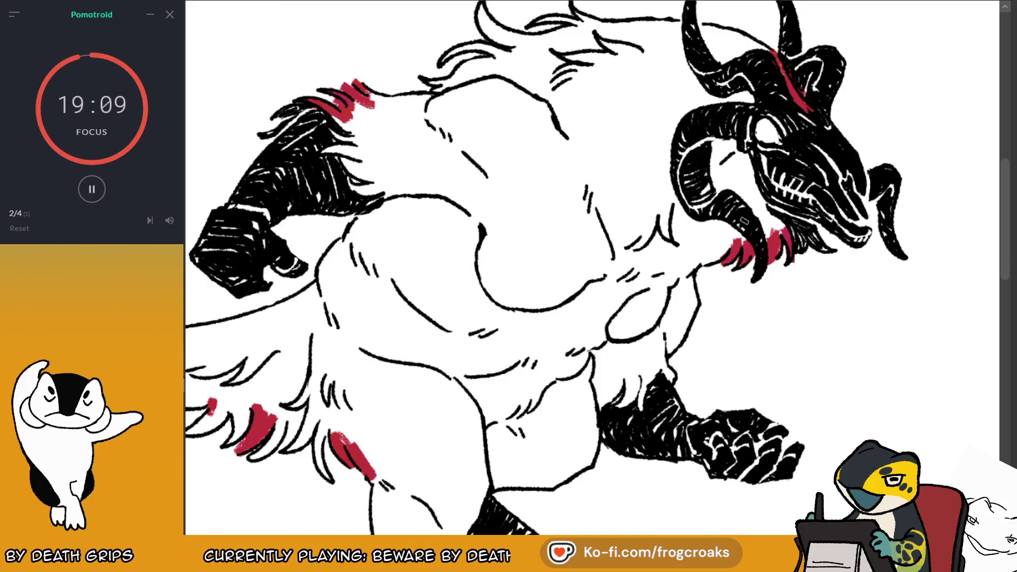
scroll(744, 221, "down", 3)
scroll(726, 209, "up", 2)
scroll(706, 197, "up", 1)
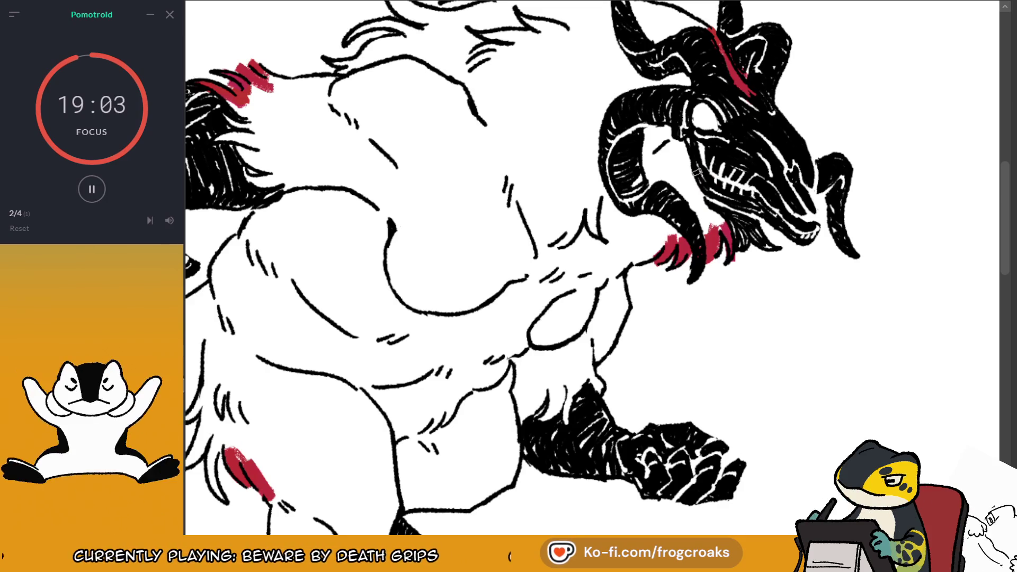
scroll(704, 164, "down", 1)
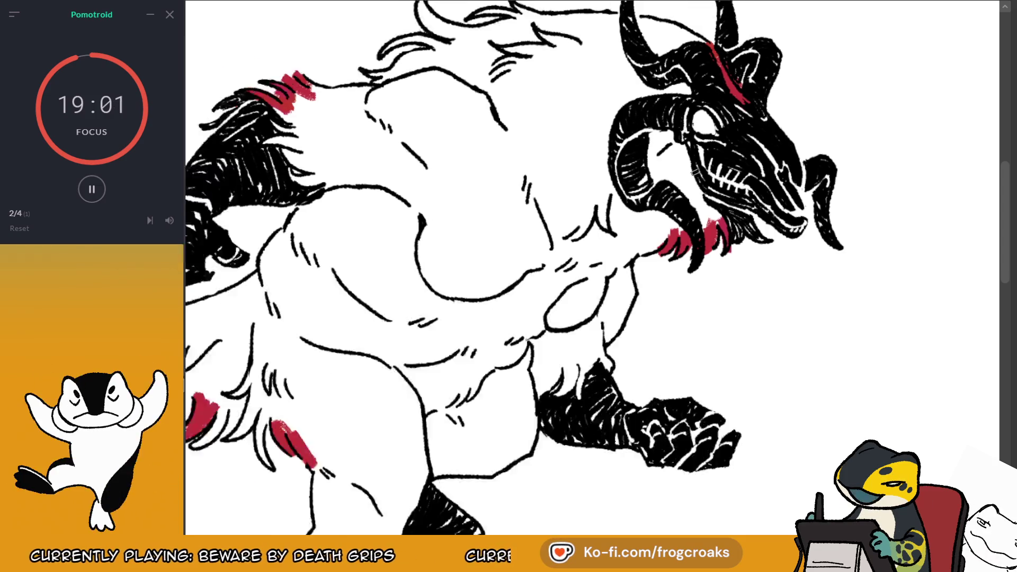
scroll(697, 159, "down", 1)
scroll(696, 159, "down", 1)
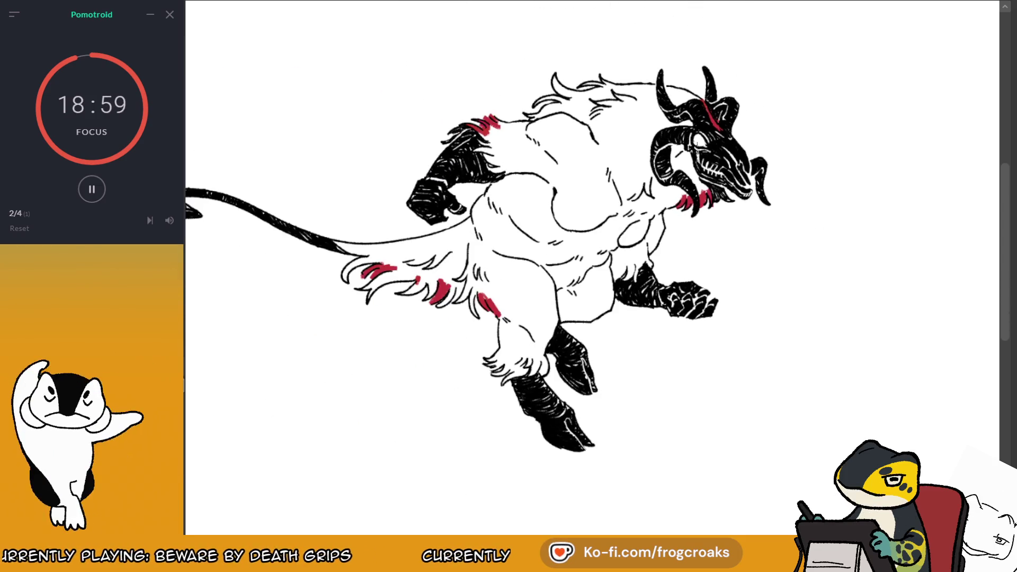
left_click_drag(790, 239, 837, 261)
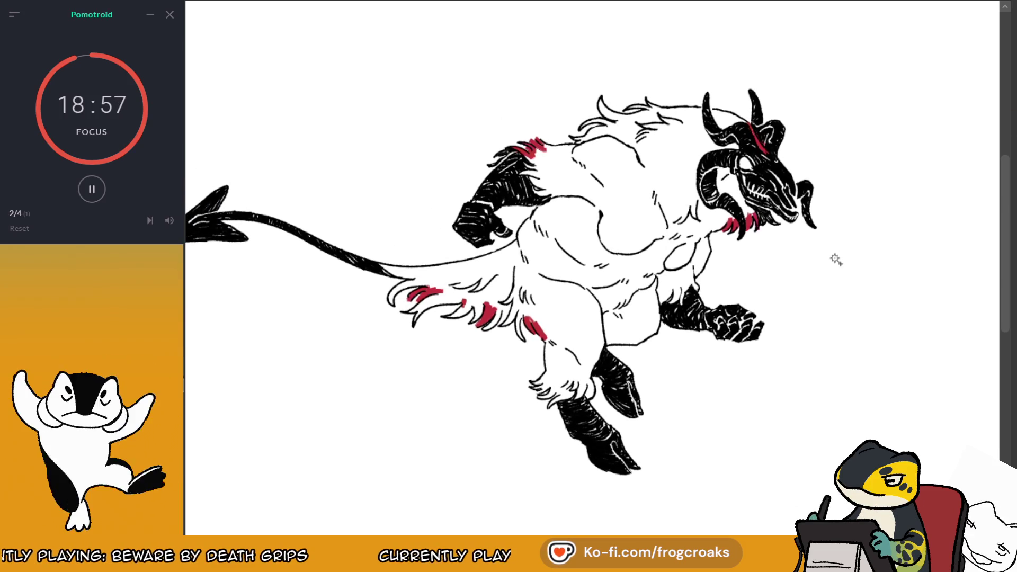
left_click(837, 261)
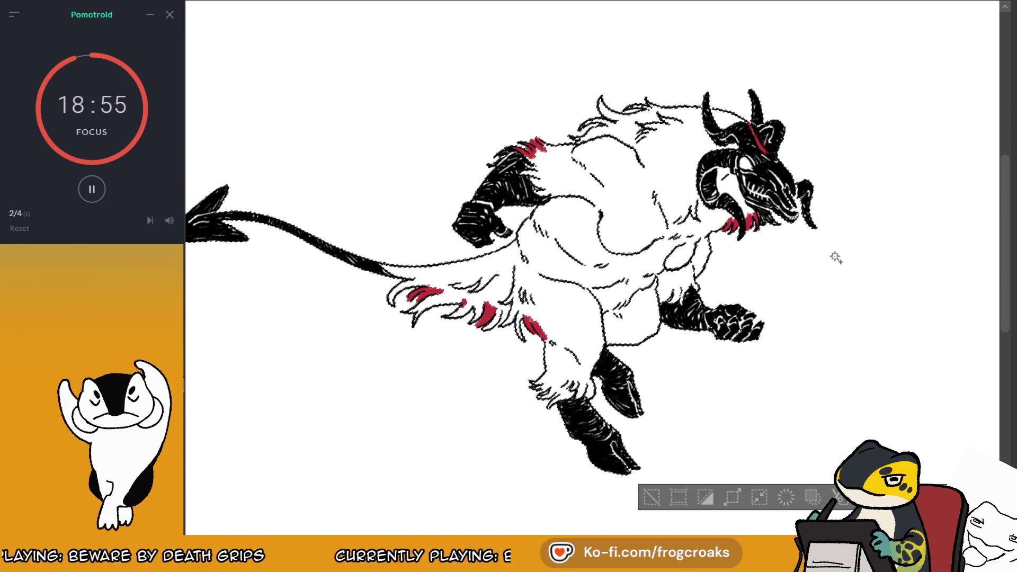
Clear the selection, zoom in, and add a red hatch stroke to the hind-leg fur
key("ctrl+d")
key("ctrl+plus")
key("ctrl+plus")
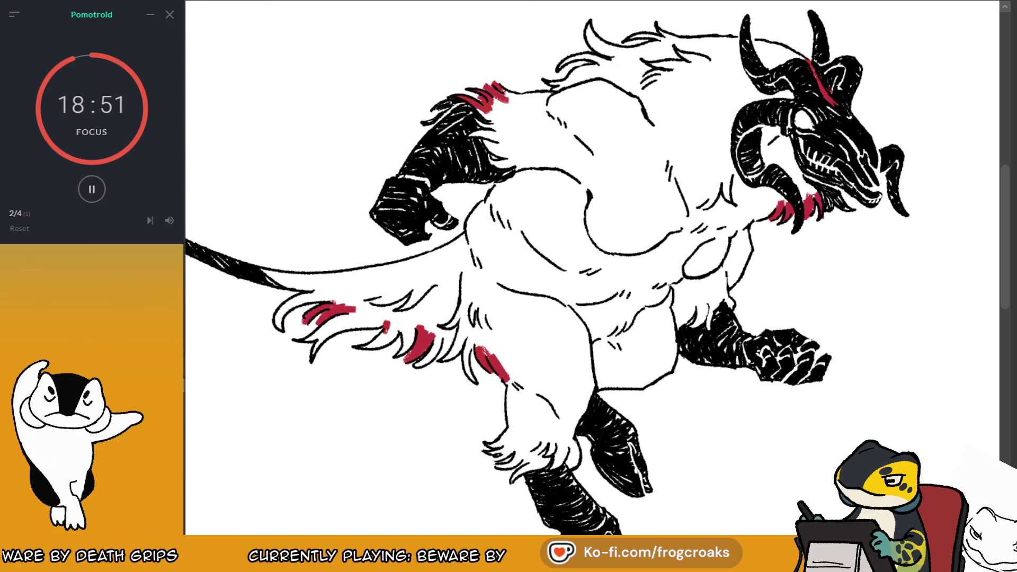
left_click_drag(530, 291, 718, 252)
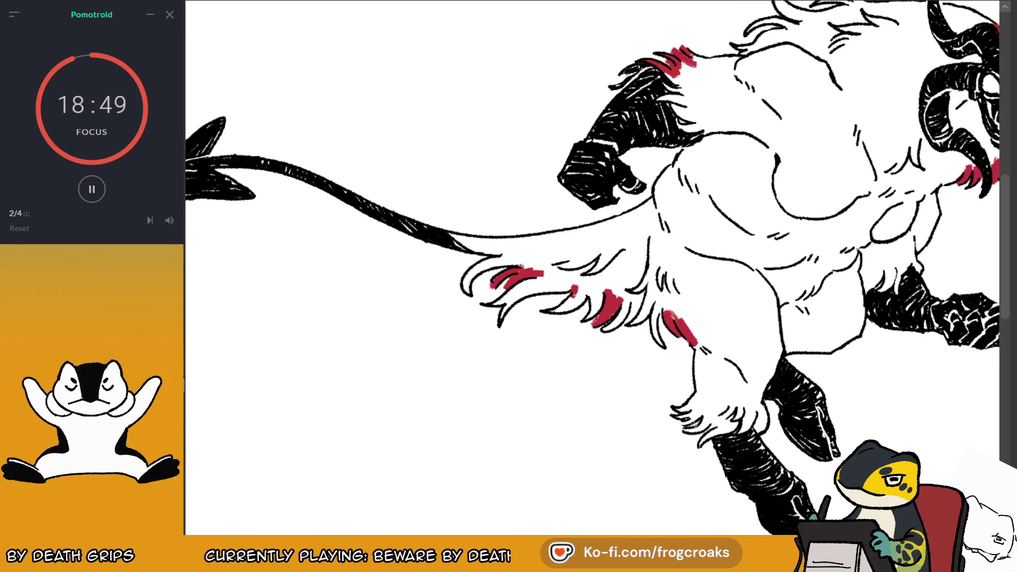
mouse_move(680, 422)
left_mouse_down()
mouse_move(694, 418)
mouse_move(699, 446)
left_mouse_up()
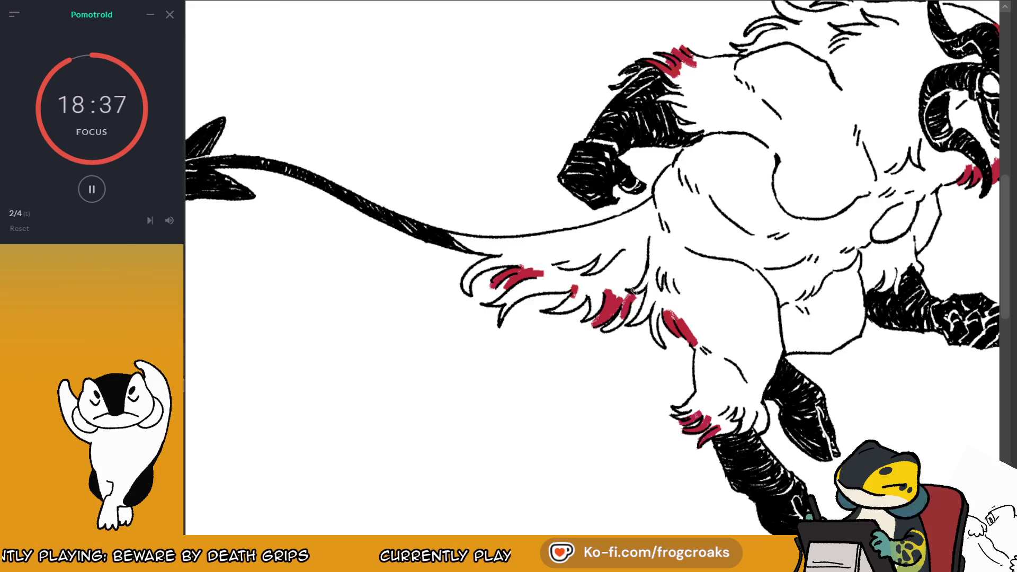
Paint red stripes behind the horns and over the skull's eye, cheek and jaw to the snout
left_click_drag(582, 265, 331, 323)
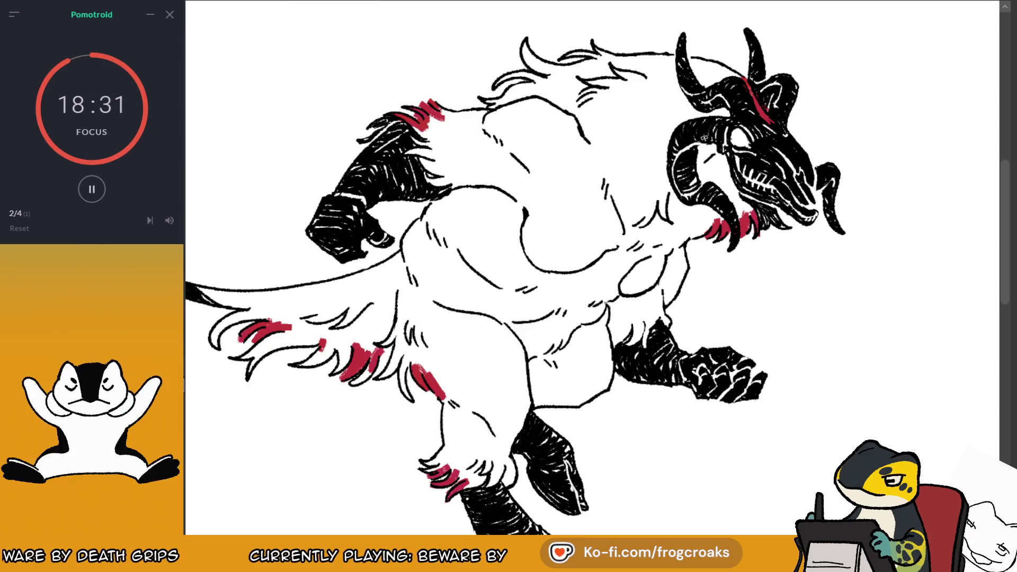
left_click_drag(659, 61, 701, 62)
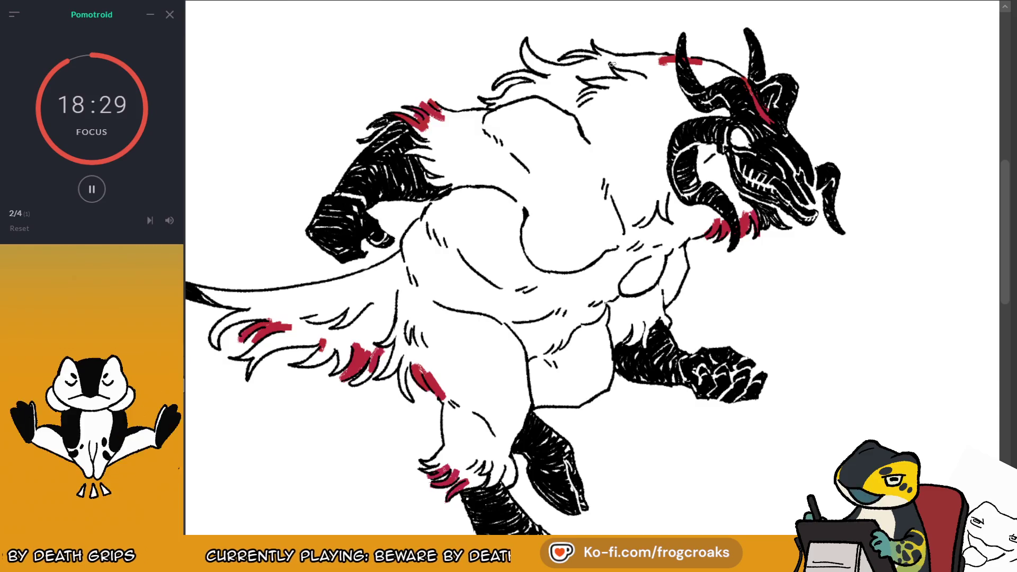
scroll(612, 64, "up", 2)
left_click_drag(774, 151, 792, 178)
mouse_move(805, 220)
left_mouse_down()
mouse_move(788, 197)
mouse_move(828, 242)
mouse_move(805, 202)
left_mouse_up()
left_click_drag(840, 247, 870, 271)
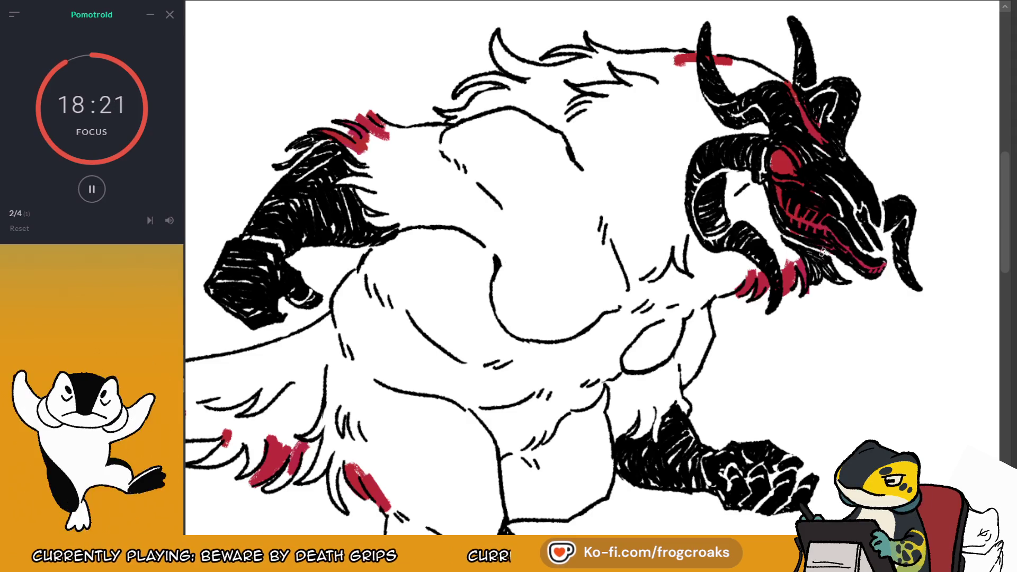
Add more strokes to the cheek, upper skull and horn base, then review the creature
left_click_drag(779, 227, 787, 249)
left_click_drag(829, 177, 896, 241)
mouse_move(845, 89)
left_mouse_down()
mouse_move(826, 123)
mouse_move(809, 102)
left_mouse_up()
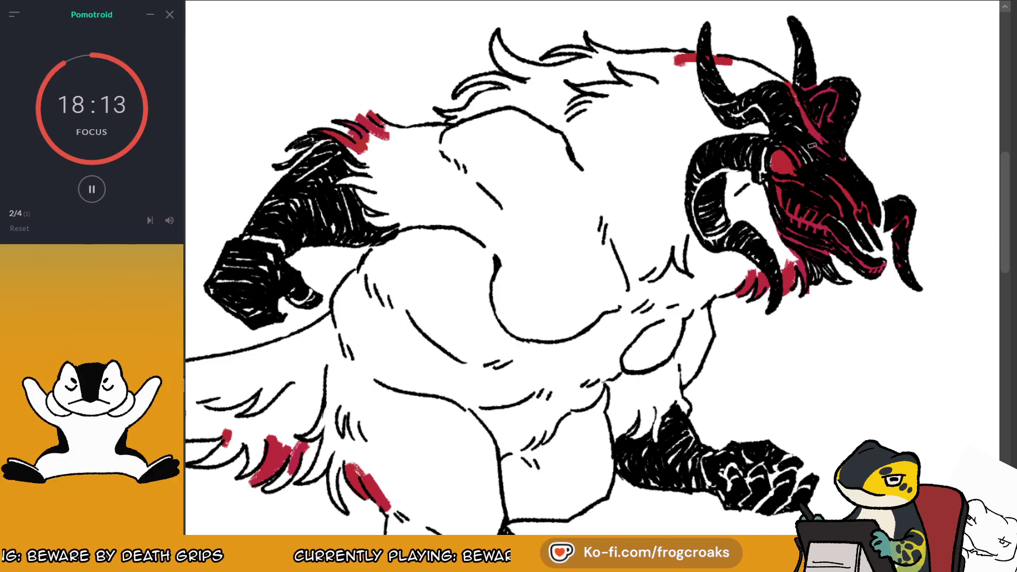
key("minus")
key("minus")
key("minus")
key("plus")
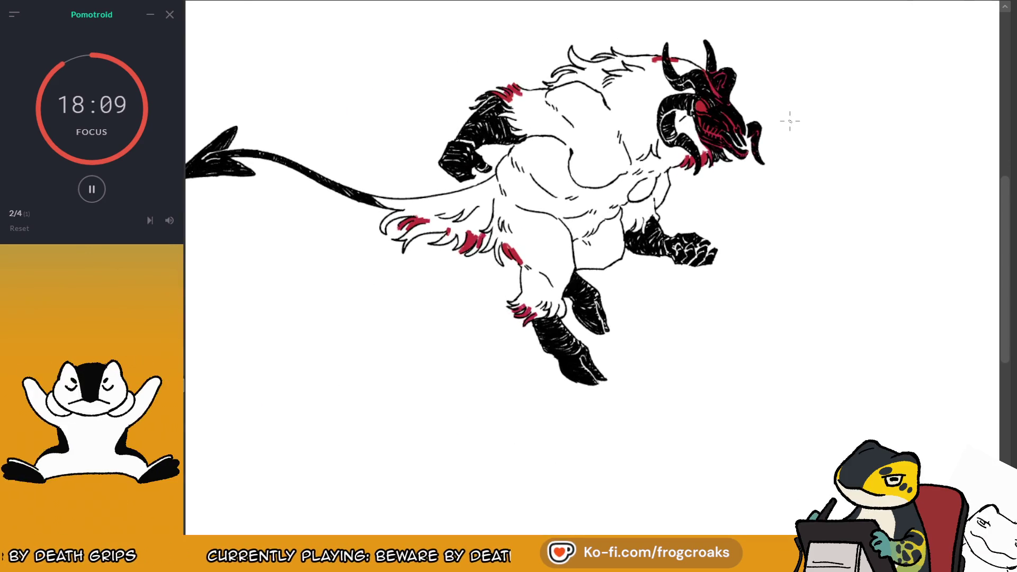
Auto-select the creature silhouette, fill it crimson red, deselect, and return to the brush
key("w")
left_click(624, 377)
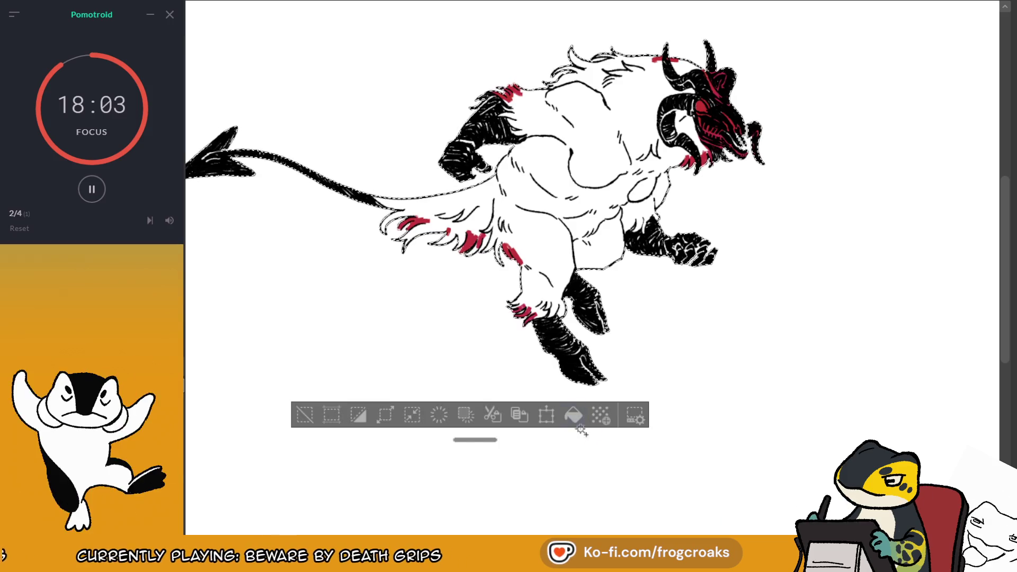
left_click(573, 415)
left_click(305, 415)
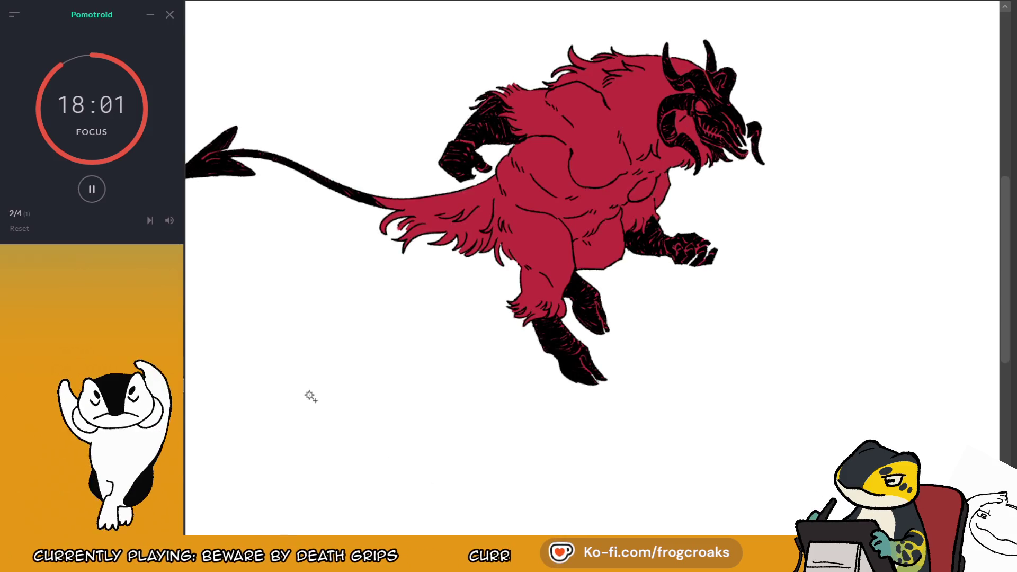
scroll(695, 21, "up", 3)
key("b")
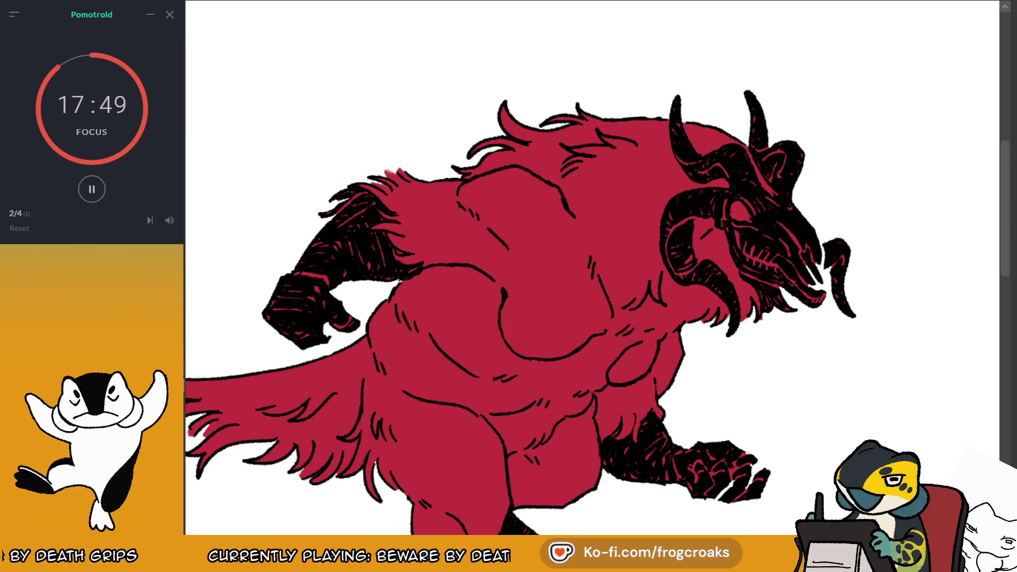
left_click_drag(830, 275, 904, 209)
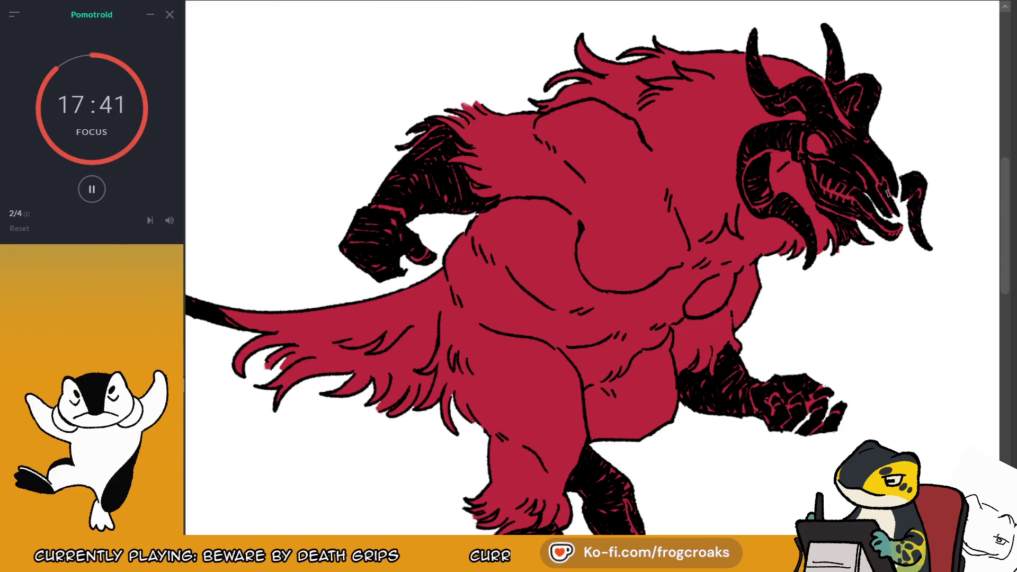
Brush black over the stray red speck at the hoof tip
scroll(889, 194, "down", 3)
scroll(888, 193, "left", 3)
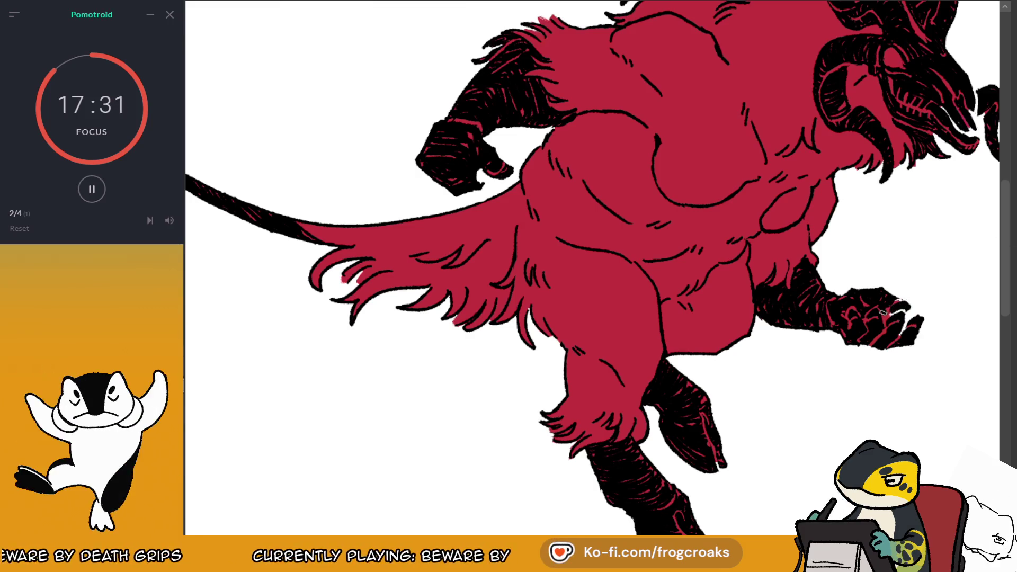
left_click_drag(715, 506, 744, 460)
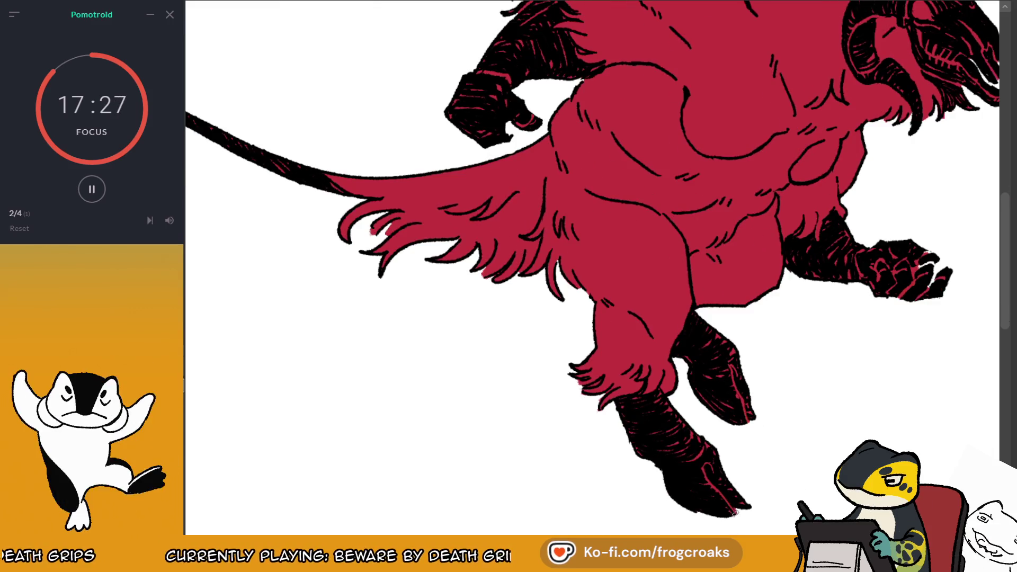
left_click_drag(737, 509, 741, 513)
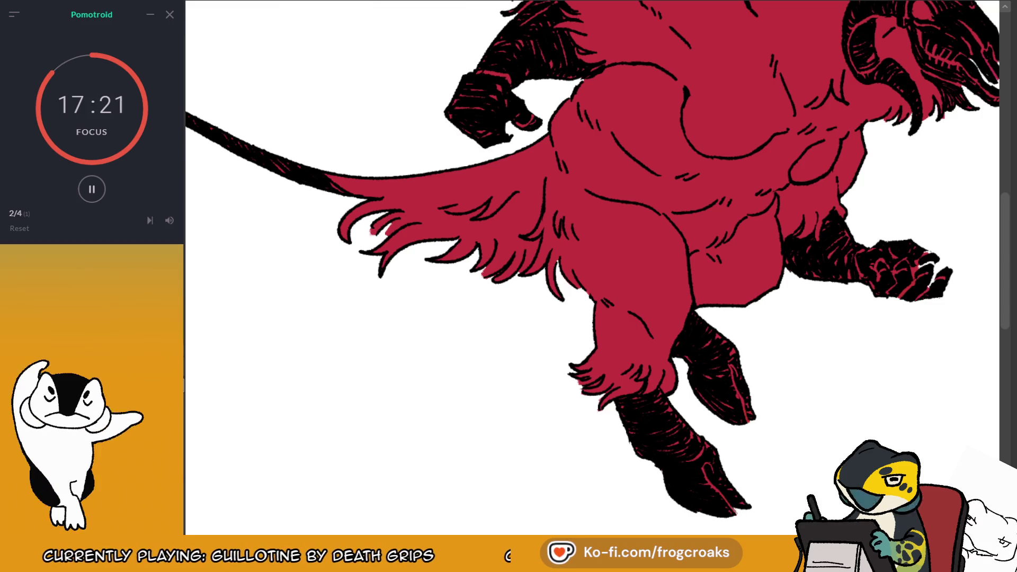
Scroll, pan and zoom around to review the whole crimson goat-demon
scroll(592, 265, "up", 10)
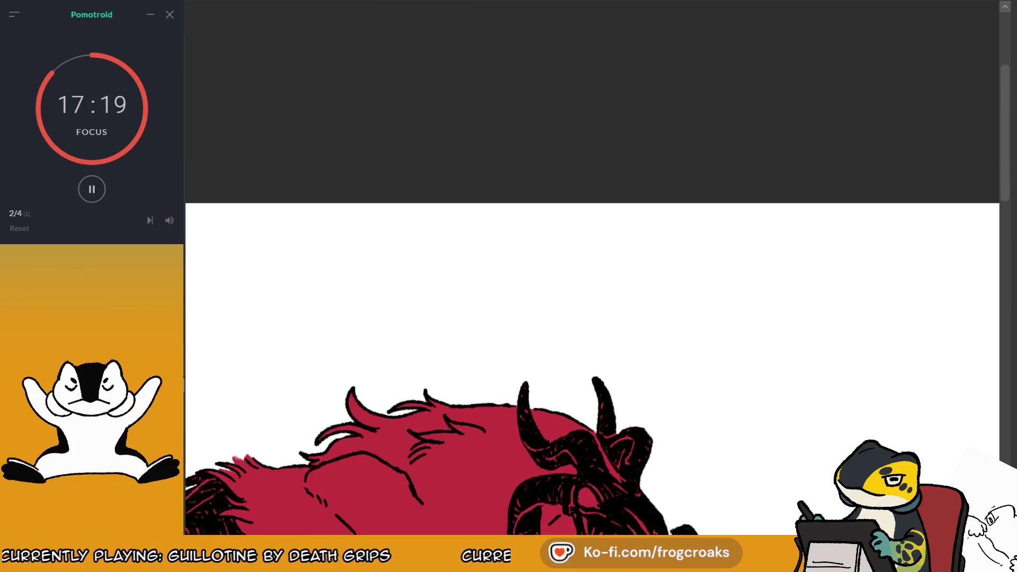
scroll(592, 318, "down", 5)
scroll(592, 318, "left", 5)
scroll(592, 318, "down", 1)
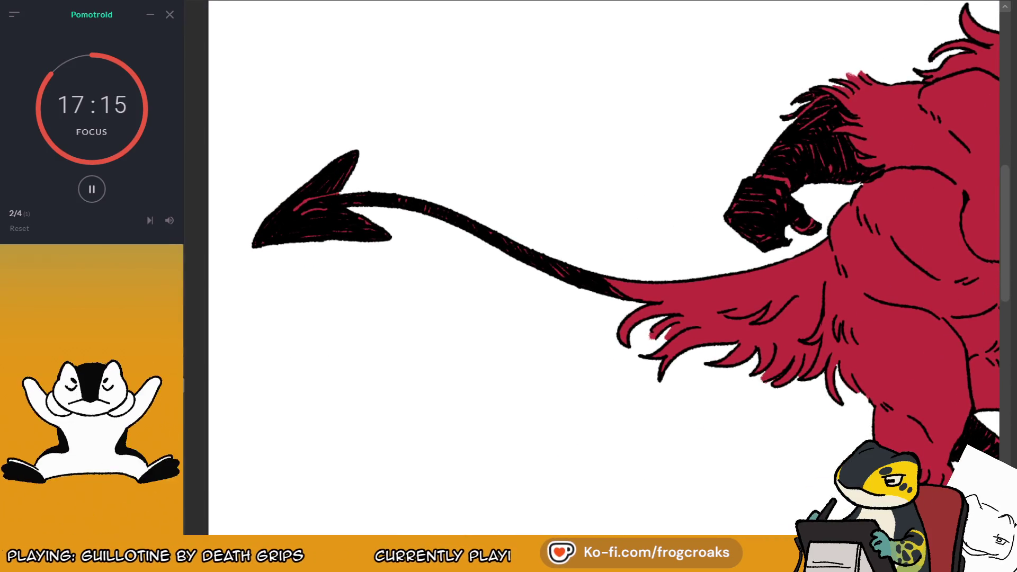
scroll(591, 264, "right", 4)
scroll(592, 265, "right", 2)
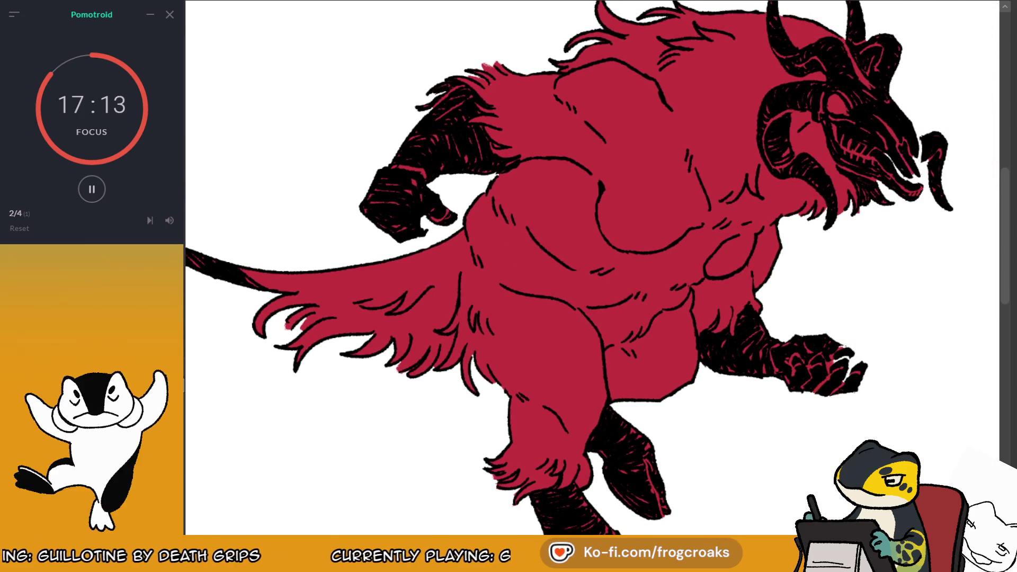
scroll(593, 239, "down", 2)
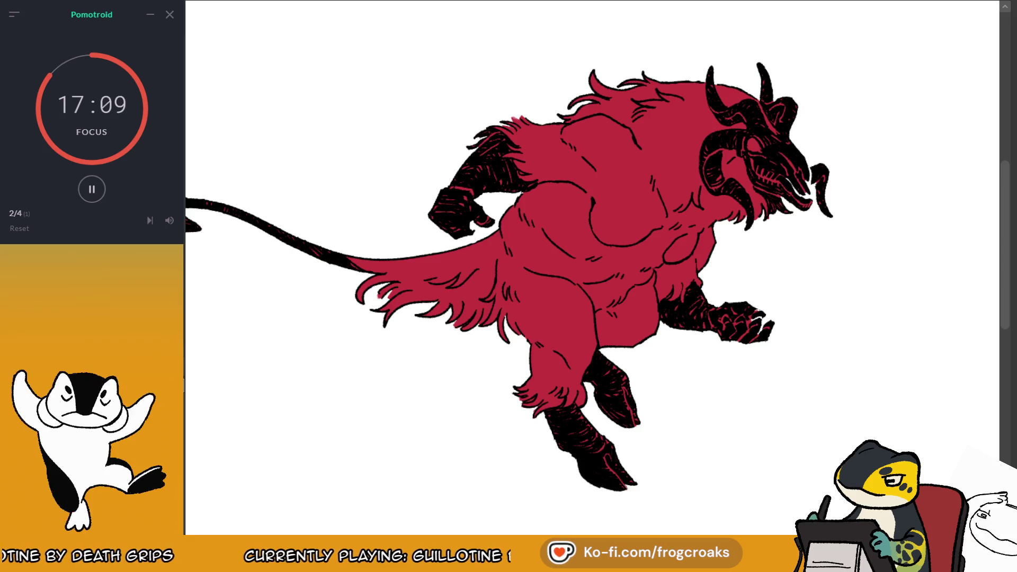
left_click_drag(685, 222, 695, 206)
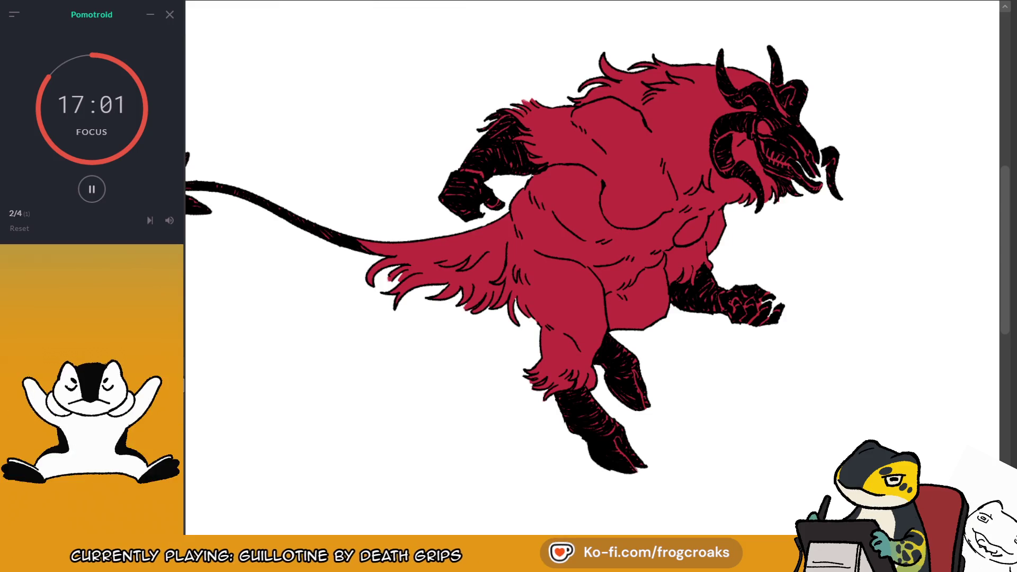
scroll(876, 234, "down", 5)
scroll(877, 236, "up", 2)
scroll(846, 226, "up", 1)
scroll(846, 227, "up", 2)
scroll(846, 226, "up", 2)
scroll(846, 227, "down", 3)
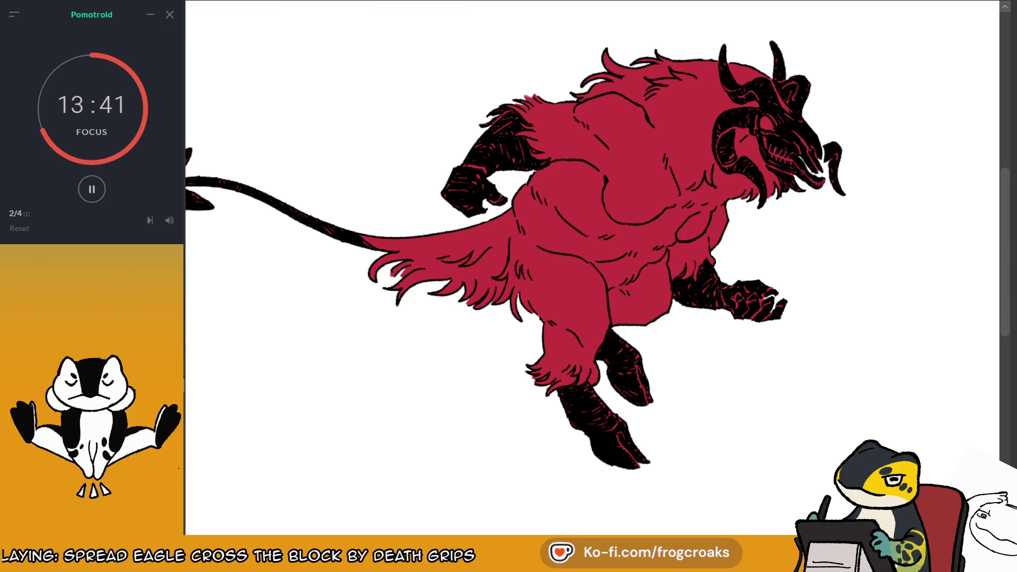
key("ctrl+minus")
key("ctrl+minus")
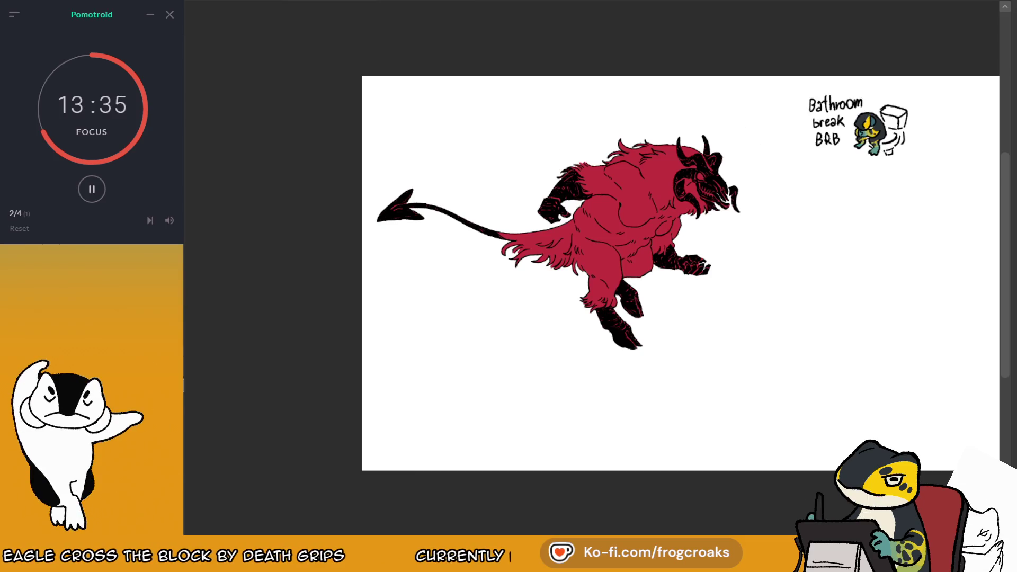
Paste the ribcage painting, then paste the dog image, shrink it and set it beside the ribcage
key("ctrl+v")
scroll(410, 95, "up", 3)
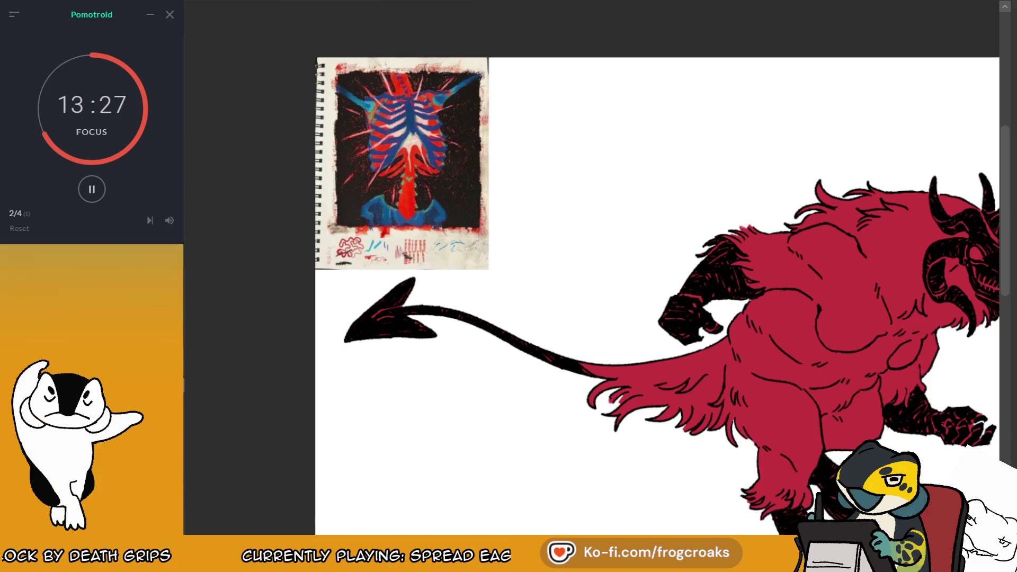
key("ctrl+v")
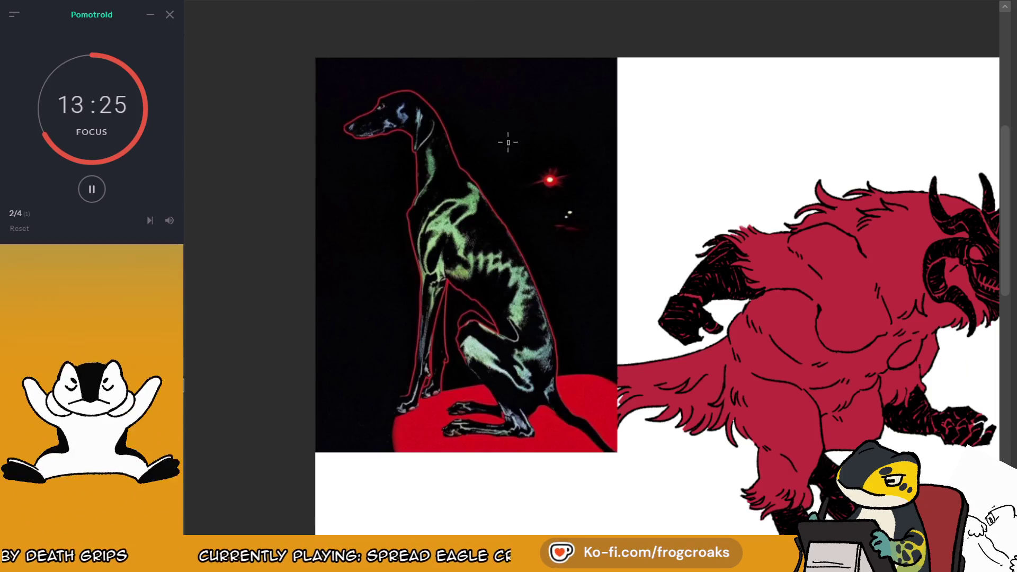
key("ctrl+t")
left_click_drag(617, 453, 561, 323)
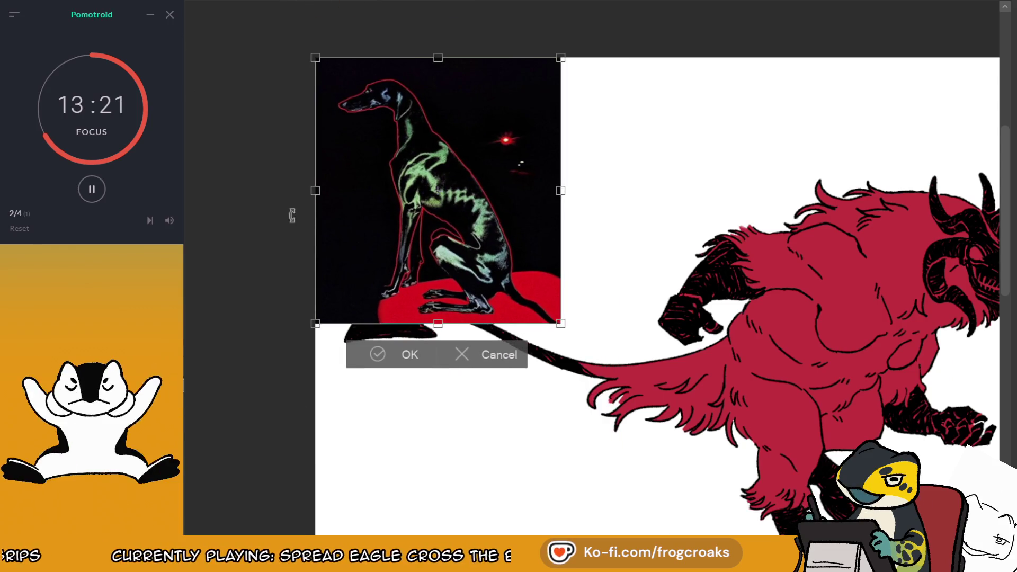
key("ctrl+z")
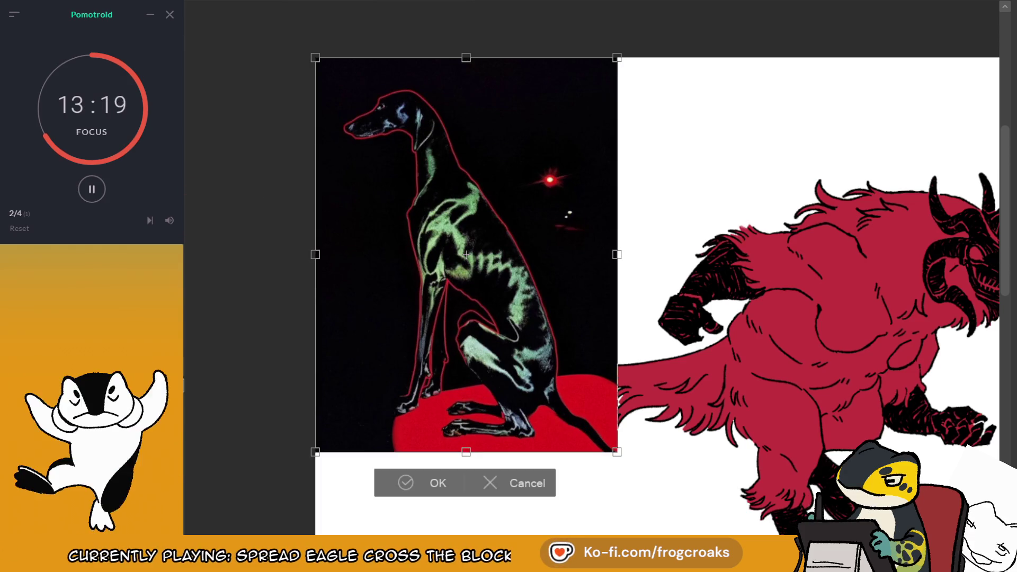
mouse_move(618, 452)
left_mouse_down()
mouse_move(532, 293)
mouse_move(488, 237)
left_mouse_up()
left_click_drag(471, 146, 636, 180)
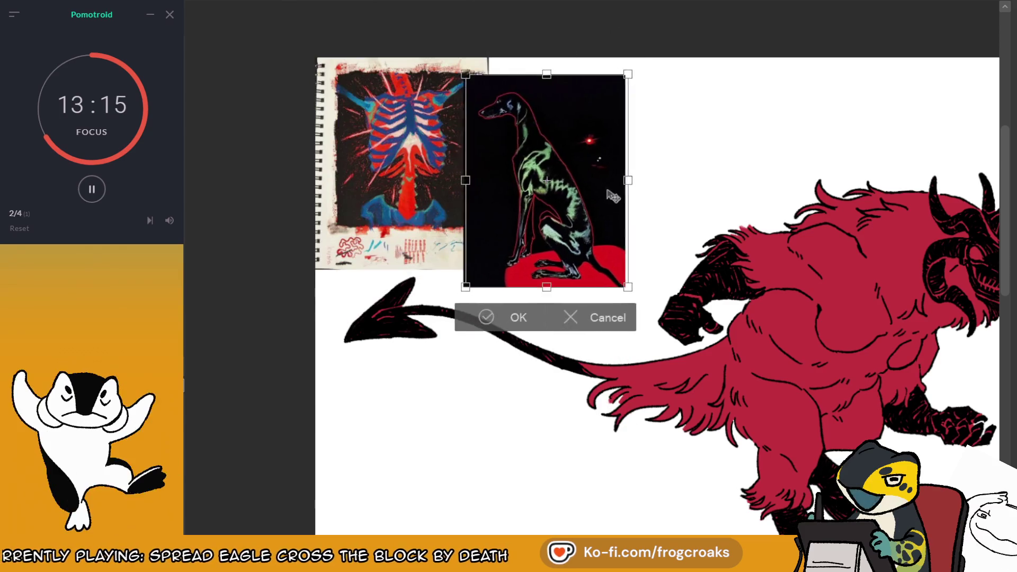
left_click(524, 306)
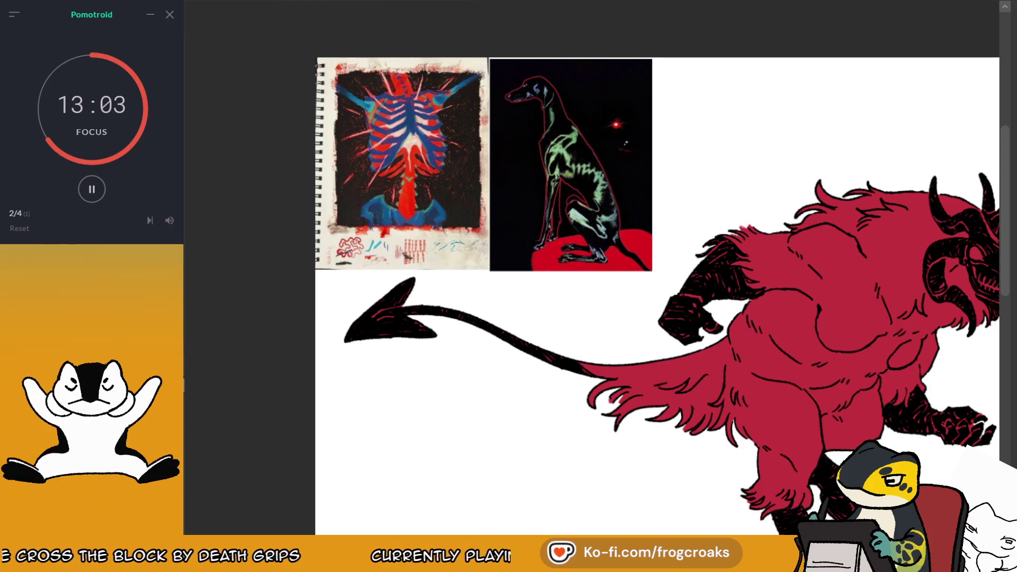
Zoom around the creature and undo to bring back the red bone-staff sketch
scroll(657, 297, "down", 2)
scroll(657, 296, "up", 3)
scroll(657, 296, "down", 3)
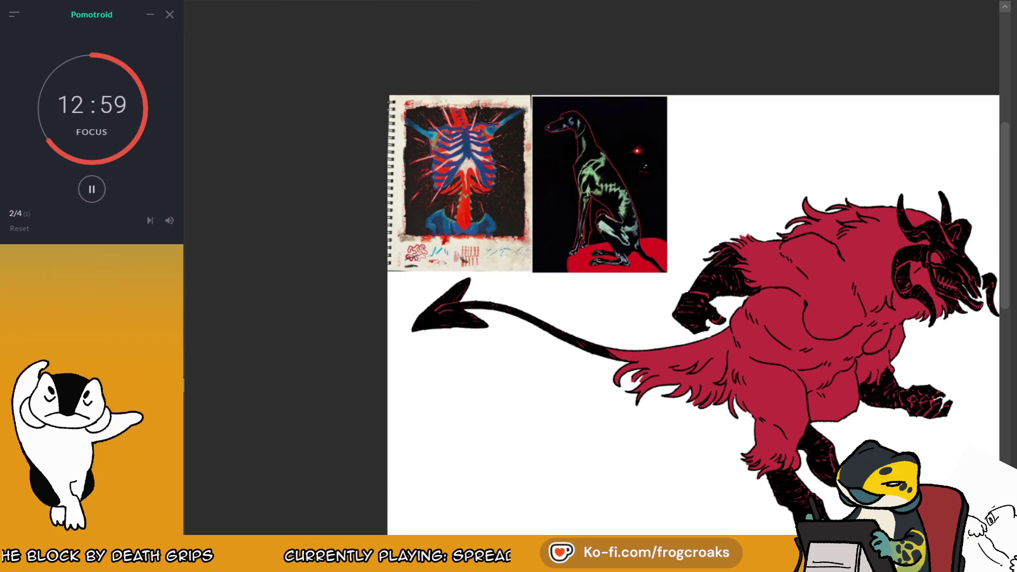
scroll(742, 149, "down", 1)
scroll(742, 149, "down", 1)
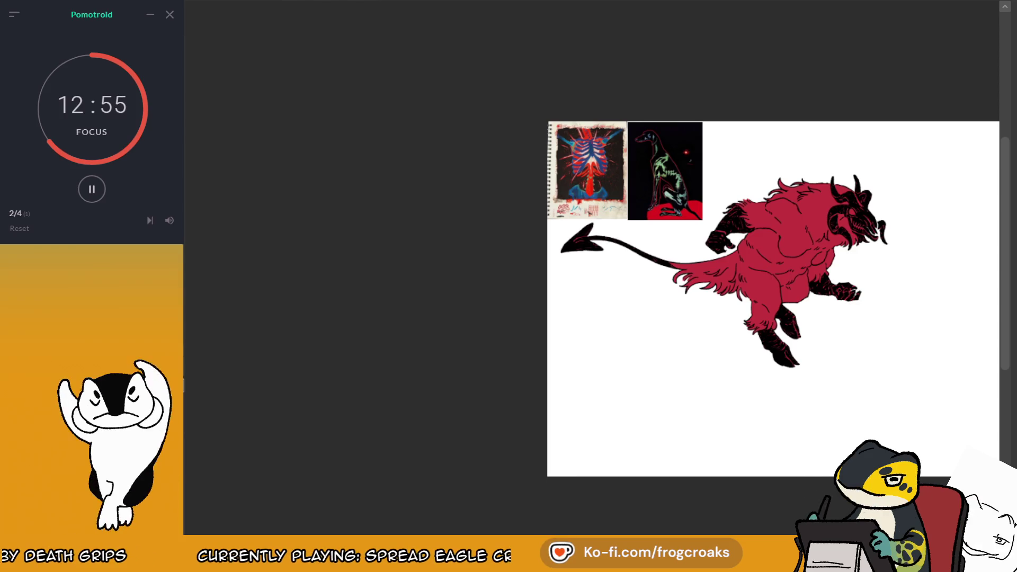
key("ctrl+z")
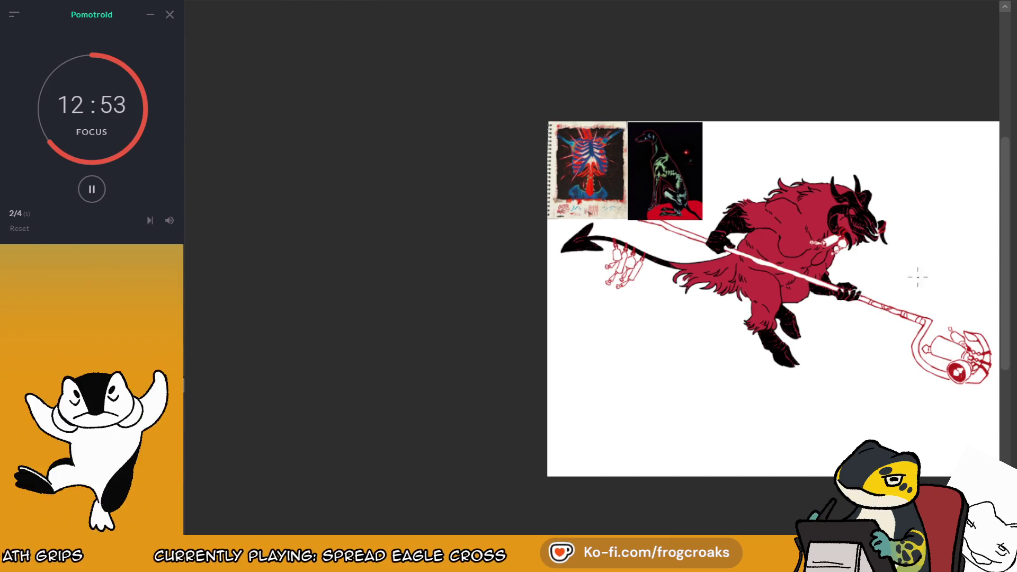
Zoom in on the upper back fur near the head and undo the pink smudge there
scroll(918, 276, "up", 1)
scroll(795, 212, "up", 1)
scroll(682, 154, "down", 2)
scroll(953, 280, "up", 2)
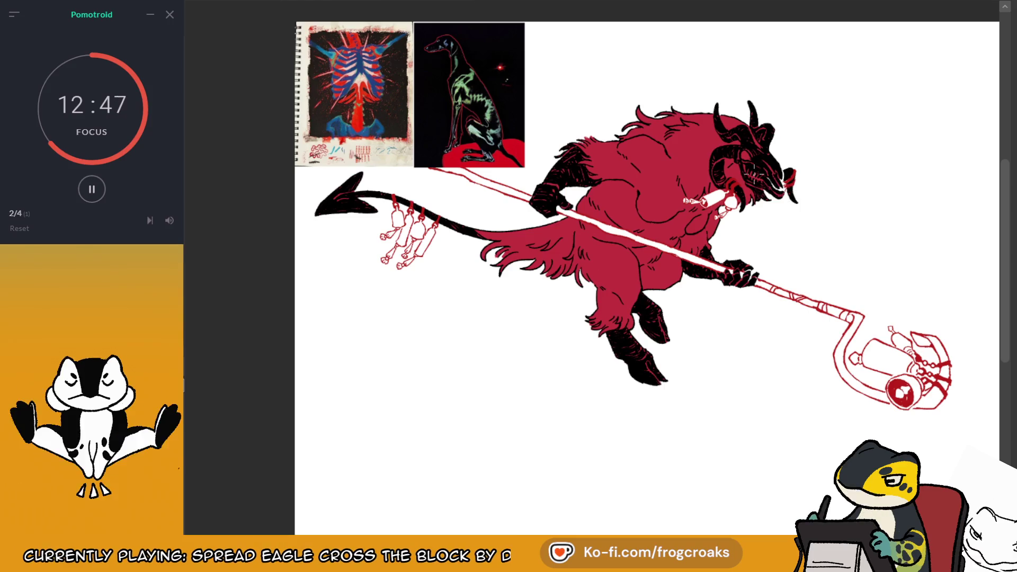
scroll(689, 64, "up", 1)
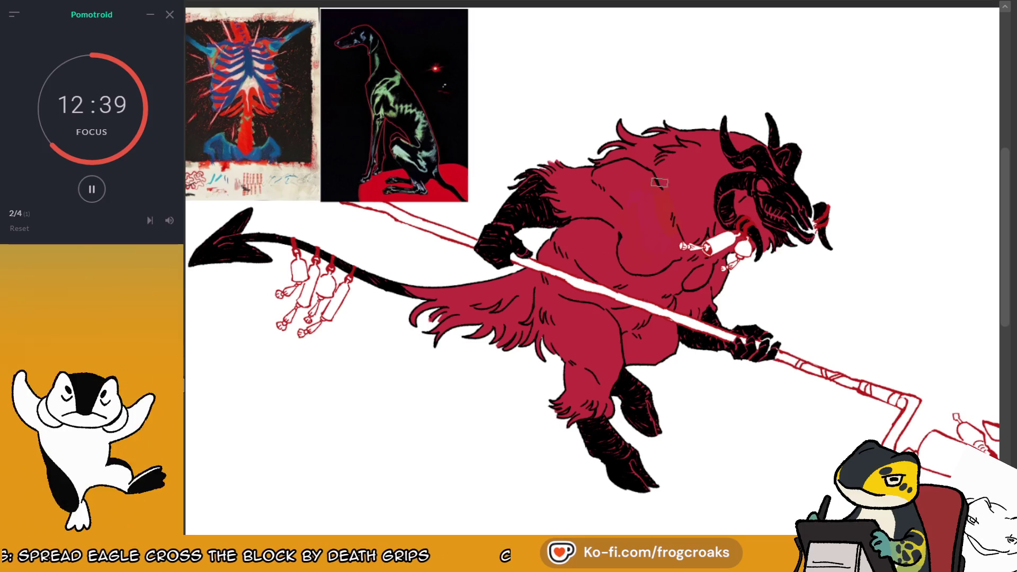
key("ctrl+z")
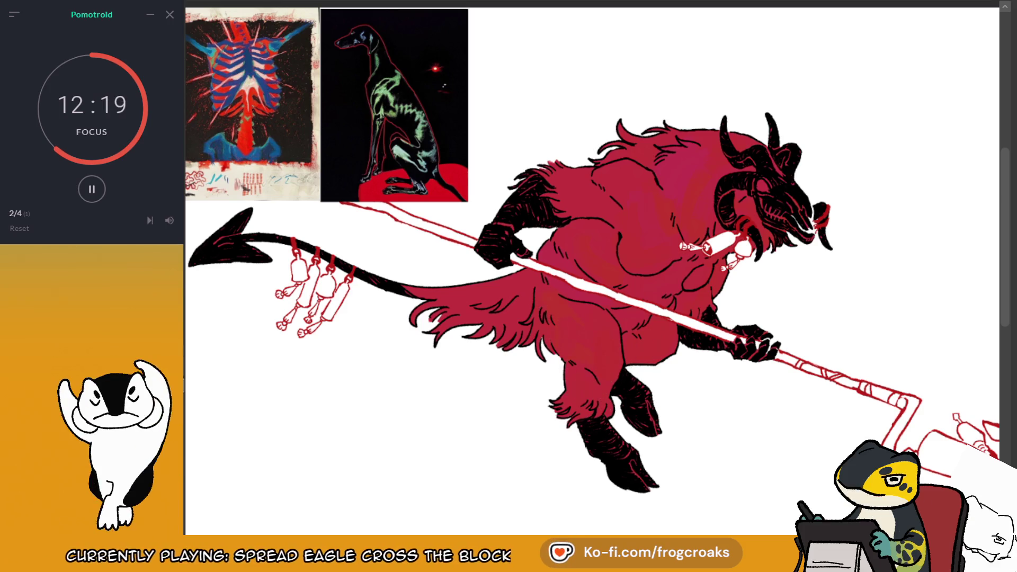
Pan right and zoom in and out to review the goat-demon's magenta chest and belly shading
left_click_drag(613, 331, 705, 325)
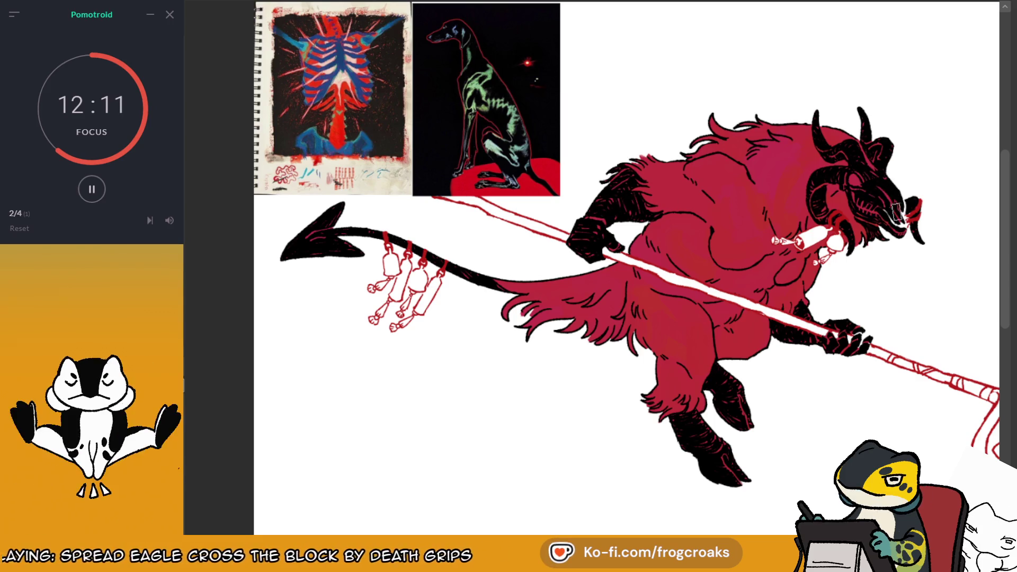
scroll(595, 129, "down", 2)
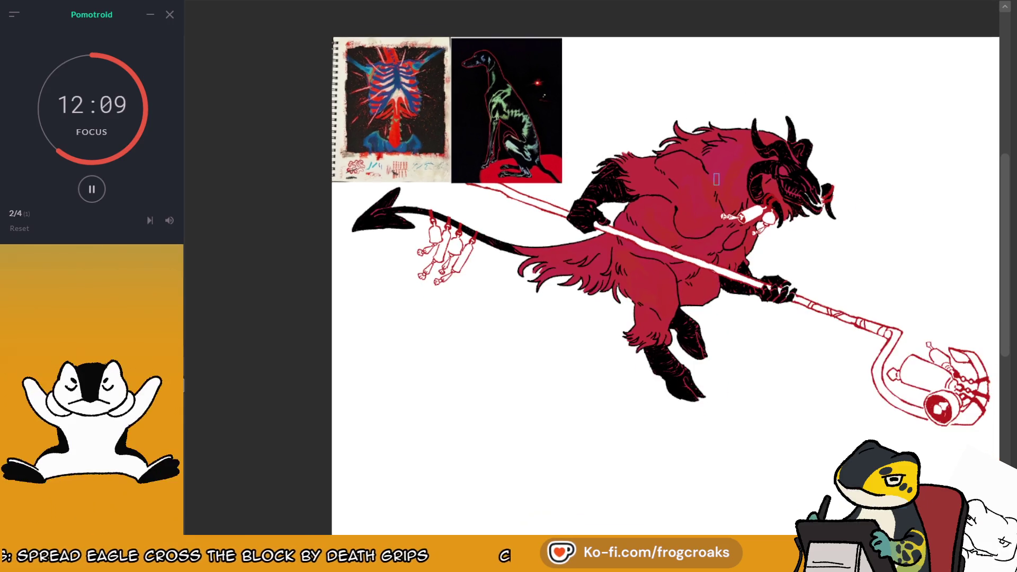
scroll(682, 37, "up", 3)
scroll(682, 37, "down", 1)
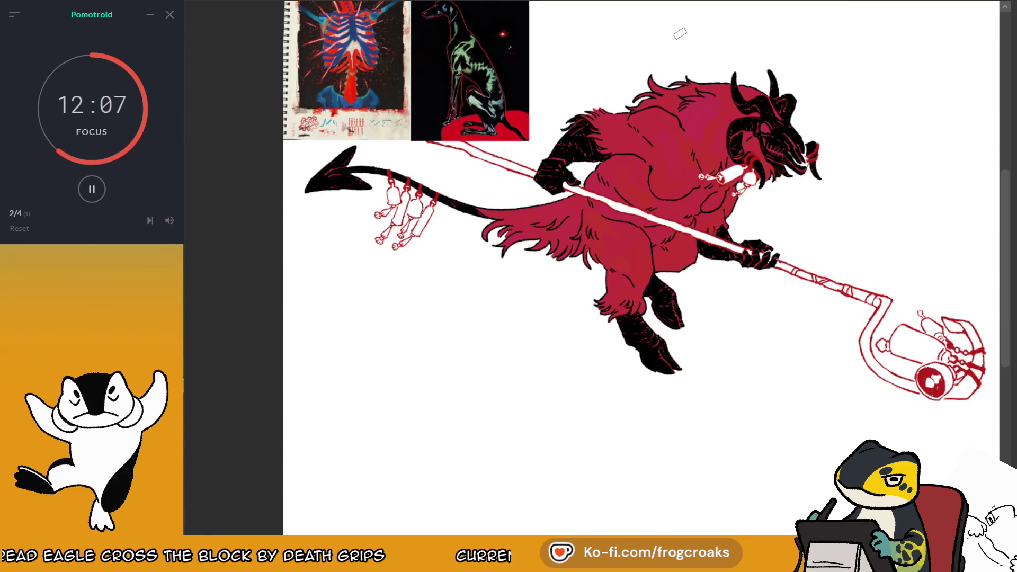
scroll(669, 301, "down", 1)
scroll(742, 99, "up", 2)
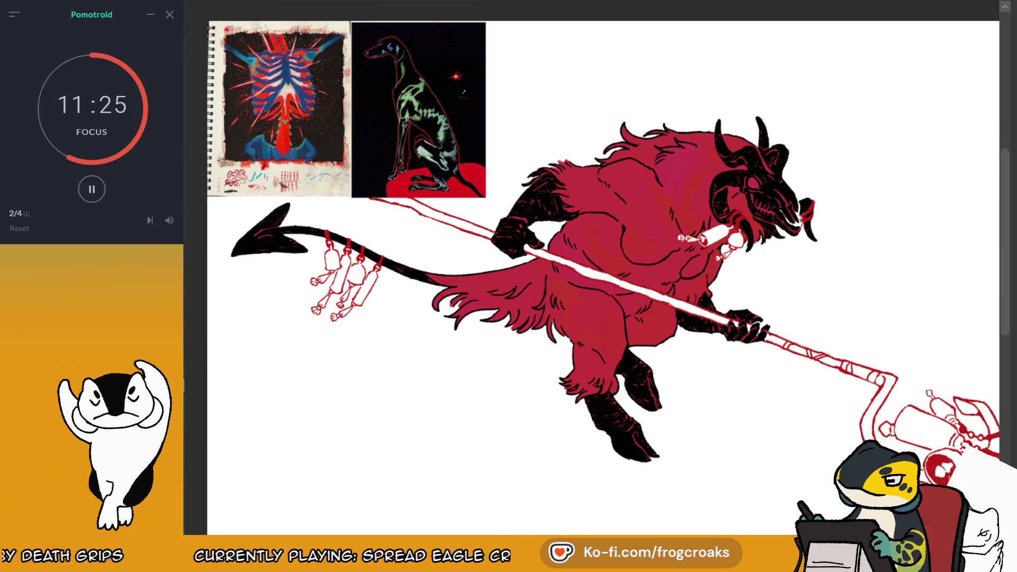
scroll(555, 241, "up", 2)
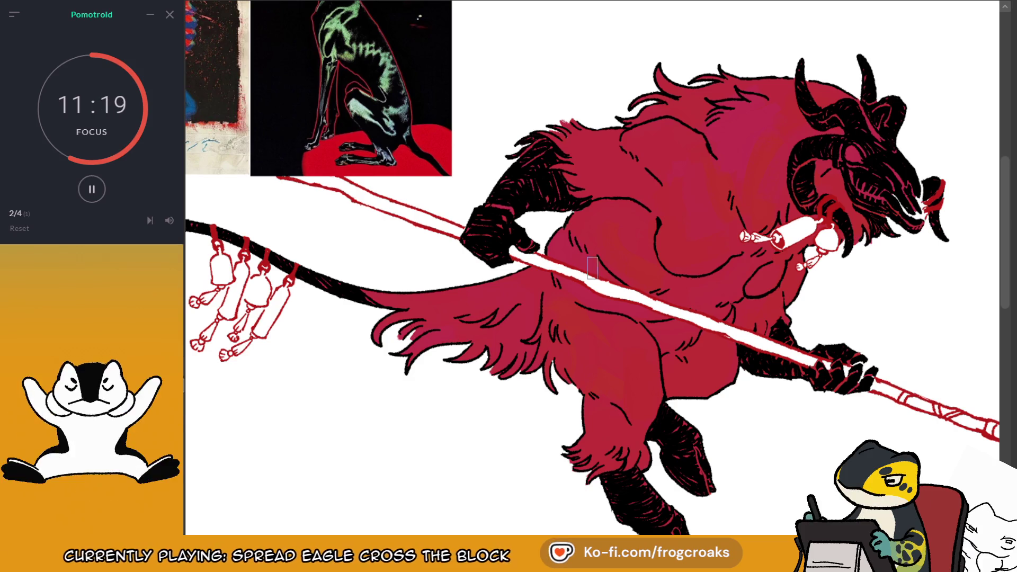
Paint dark purple shading over the upper back, upper chest and top of the shoulder
scroll(592, 267, "up", 2)
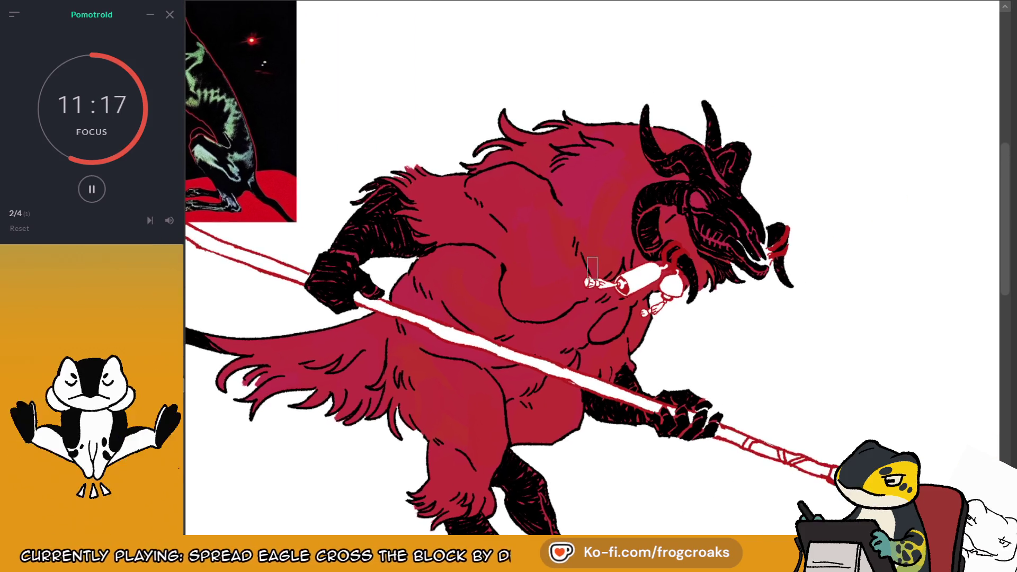
scroll(592, 267, "up", 1)
scroll(592, 267, "up", 1)
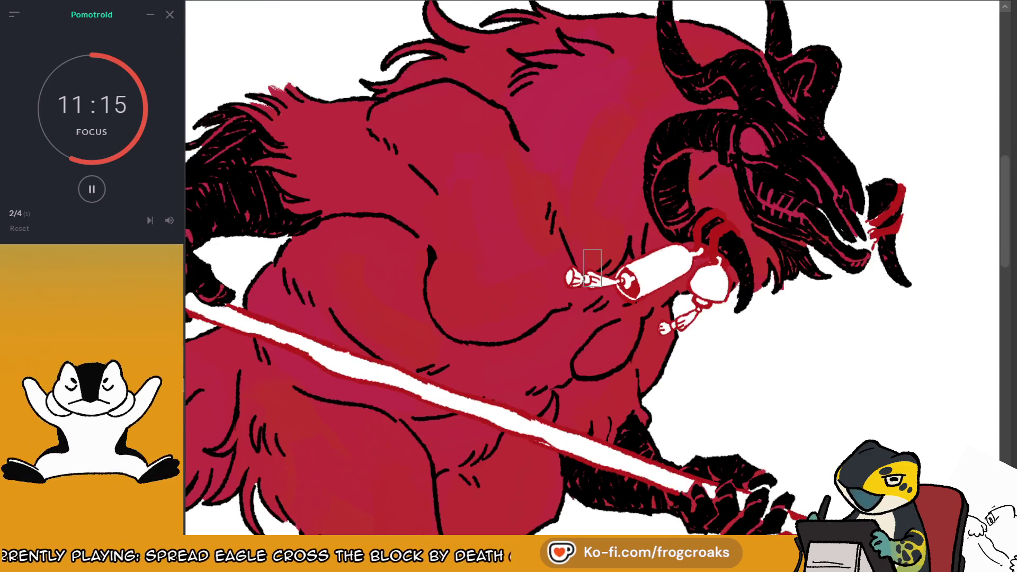
left_click_drag(574, 64, 546, 106)
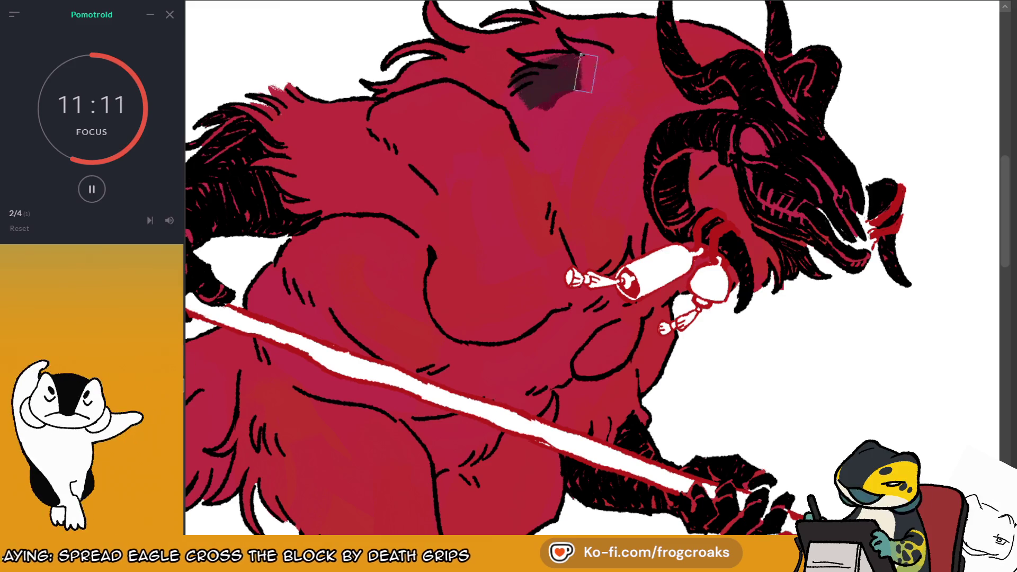
left_click_drag(583, 58, 570, 80)
mouse_move(553, 117)
left_mouse_down()
mouse_move(564, 72)
mouse_move(439, 58)
left_mouse_up()
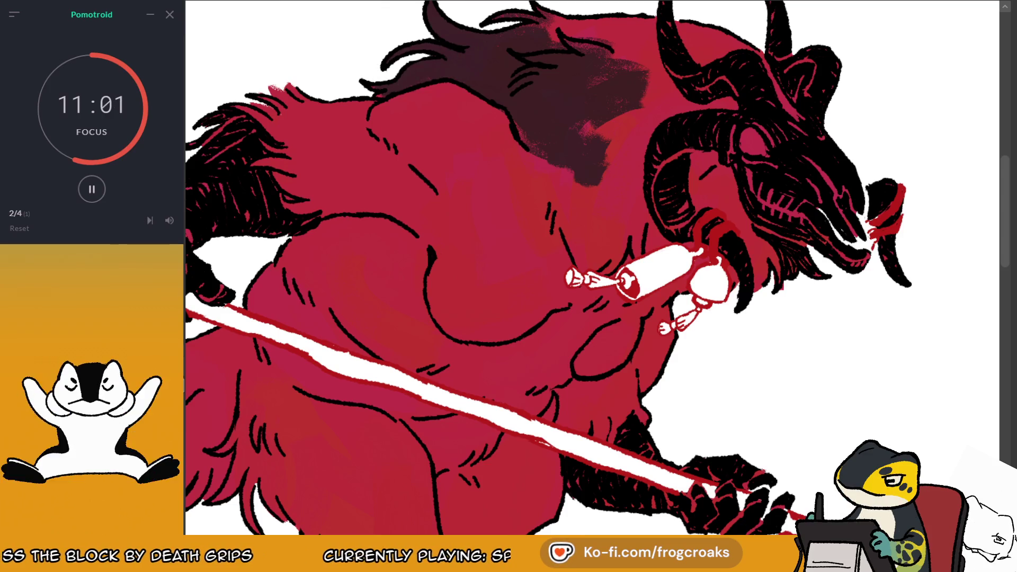
left_click_drag(626, 16, 641, 42)
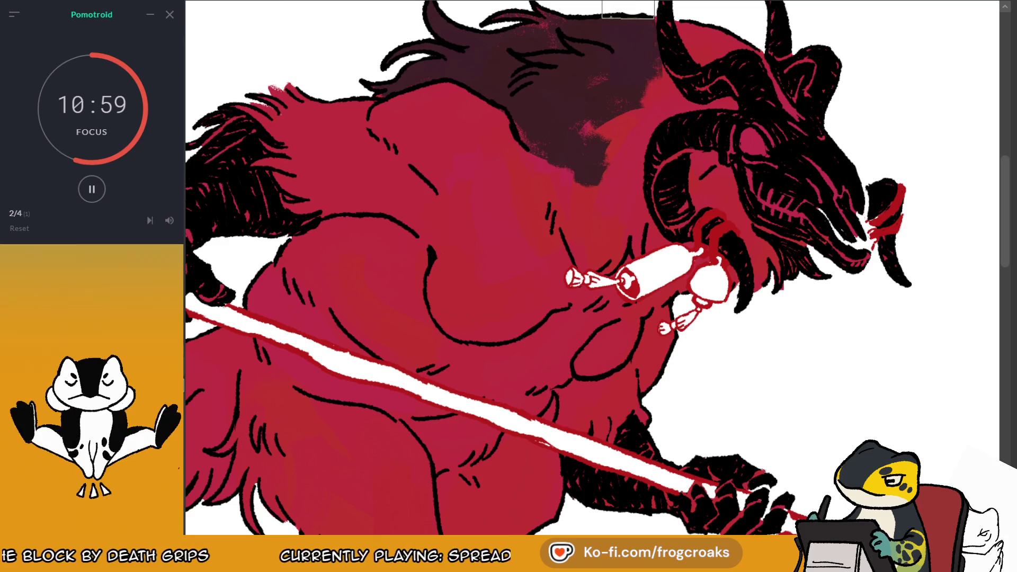
mouse_move(601, 106)
left_mouse_down()
mouse_move(694, 97)
mouse_move(755, 51)
mouse_move(784, 85)
left_mouse_up()
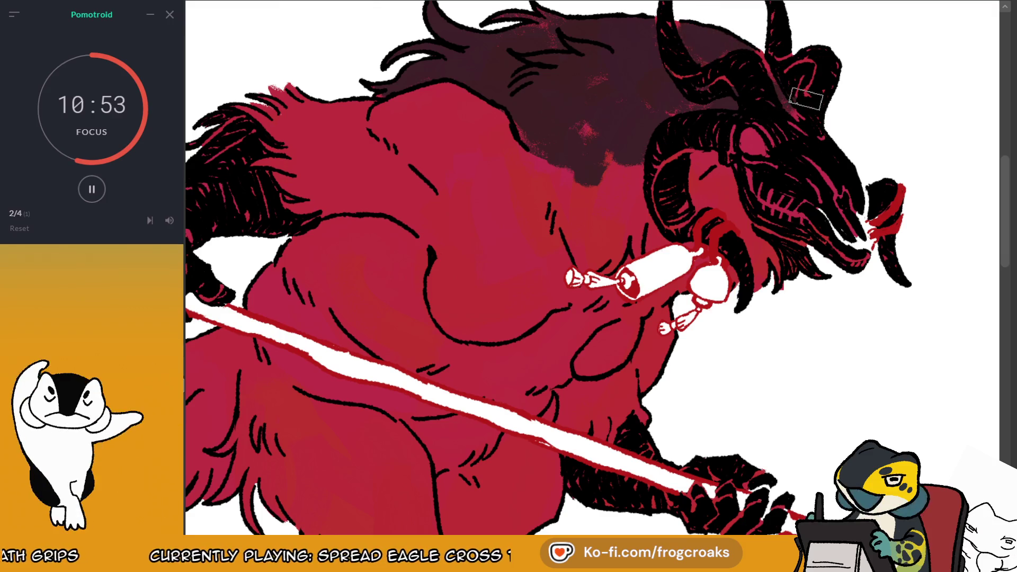
Darken the mane, shoulder fur, chest and neck in the mirrored view, hiding the red staff sketch
scroll(684, 344, "down", 3)
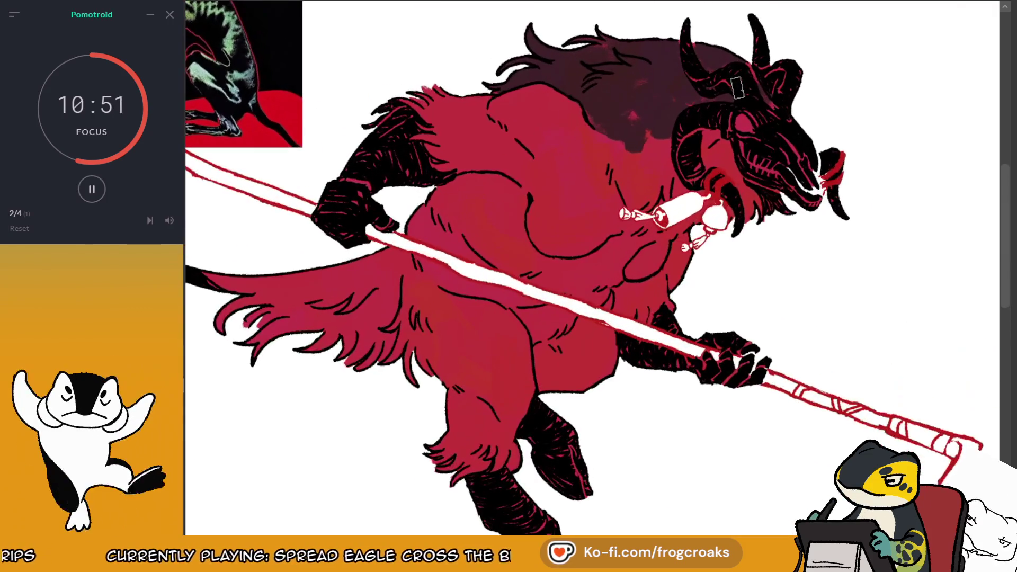
mouse_move(530, 95)
left_mouse_down()
mouse_move(538, 152)
mouse_move(556, 110)
mouse_move(585, 114)
left_mouse_up()
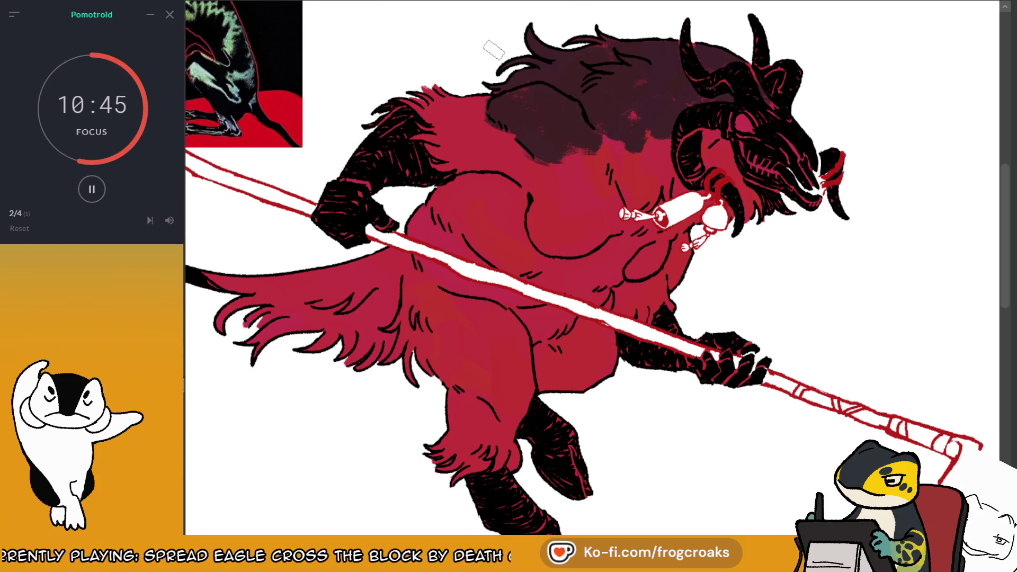
mouse_move(479, 114)
left_mouse_down()
mouse_move(465, 101)
mouse_move(532, 146)
left_mouse_up()
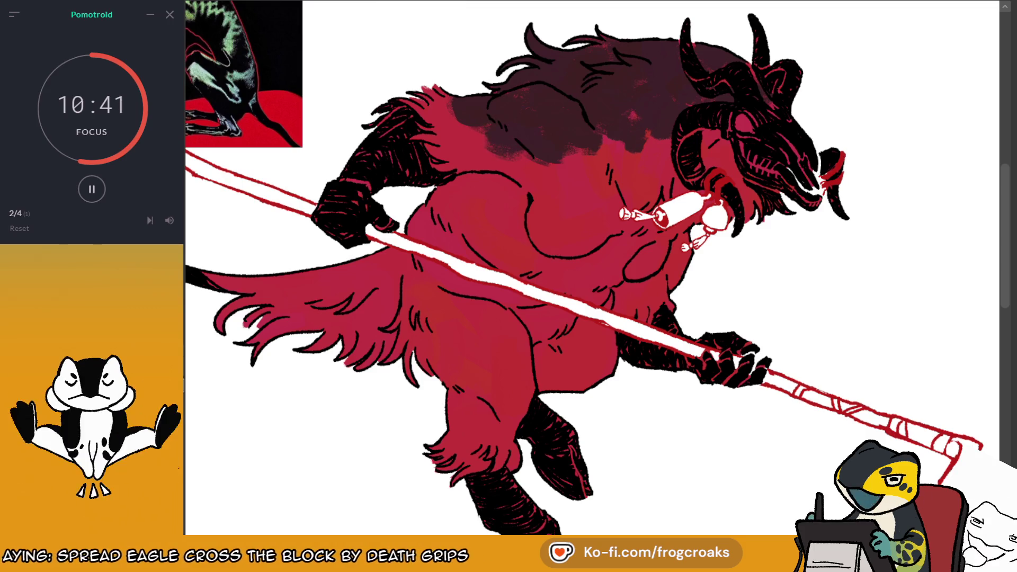
key("m")
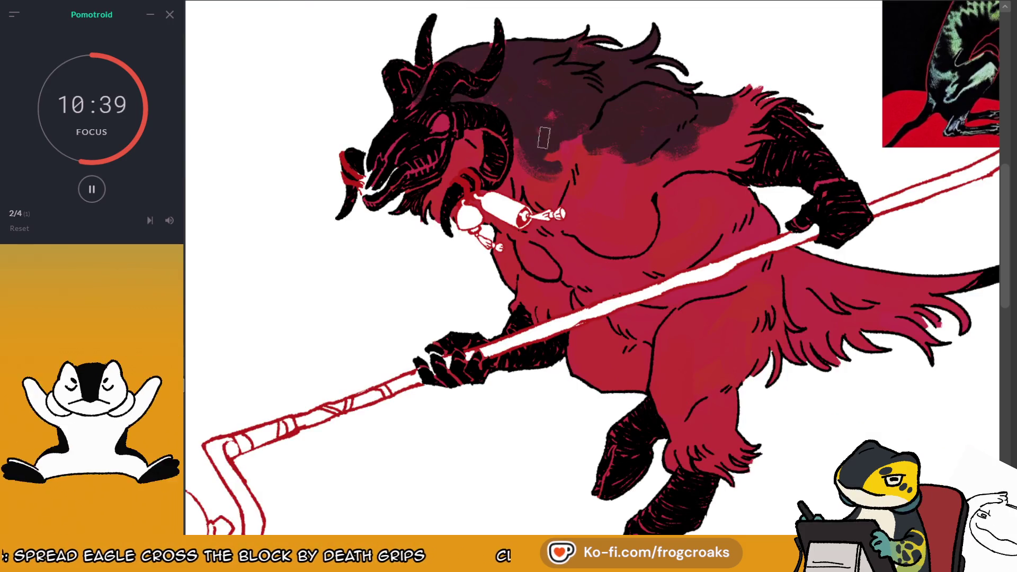
left_click_drag(562, 165, 531, 157)
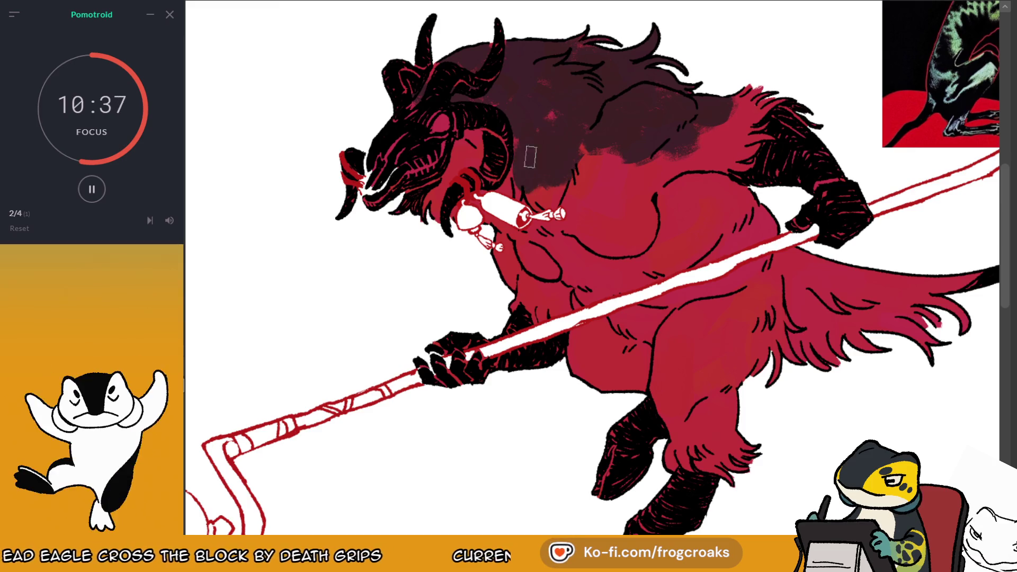
key("ctrl+z")
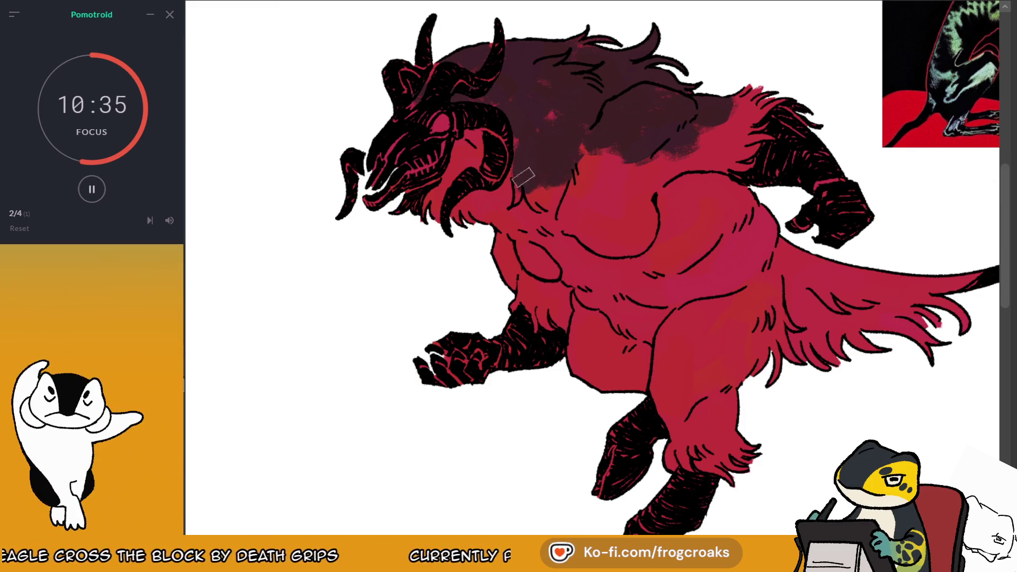
left_click_drag(525, 170, 557, 152)
mouse_move(495, 146)
left_mouse_down()
mouse_move(477, 135)
mouse_move(603, 154)
mouse_move(703, 125)
left_mouse_up()
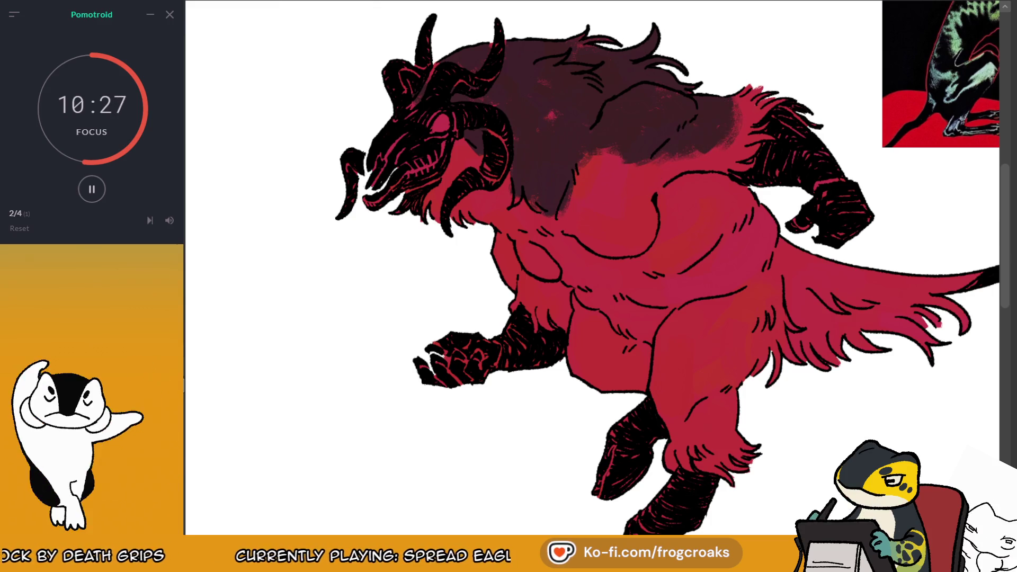
Spread the dark shadow down over the chest, shoulder and upper arm
key("m")
mouse_move(505, 150)
left_mouse_down()
mouse_move(661, 188)
mouse_move(686, 218)
left_mouse_up()
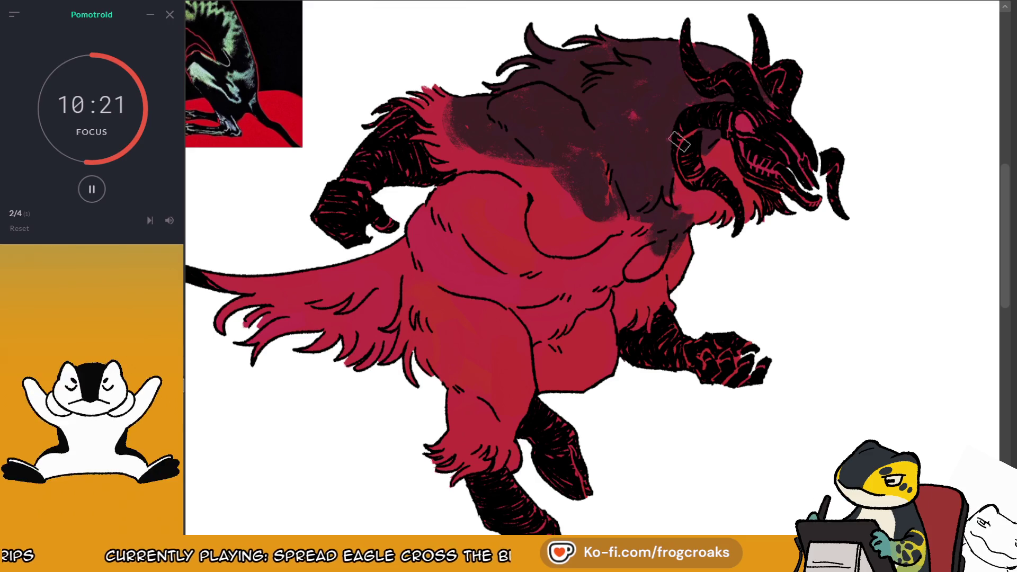
scroll(636, 143, "down", 2)
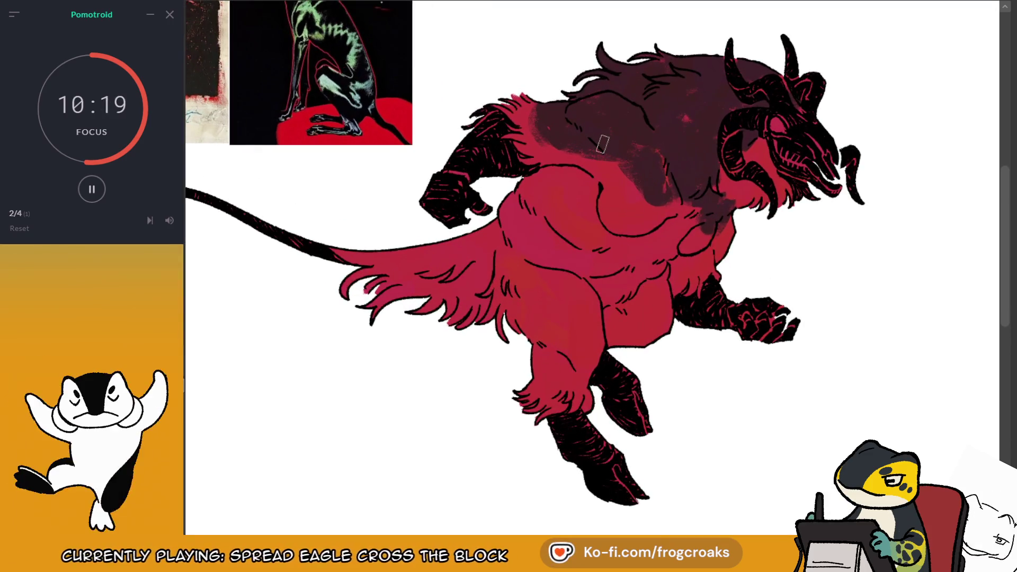
mouse_move(676, 206)
left_mouse_down()
mouse_move(639, 199)
mouse_move(662, 217)
left_mouse_up()
mouse_move(582, 165)
left_mouse_down()
mouse_move(525, 204)
mouse_move(588, 182)
mouse_move(545, 225)
mouse_move(583, 268)
left_mouse_up()
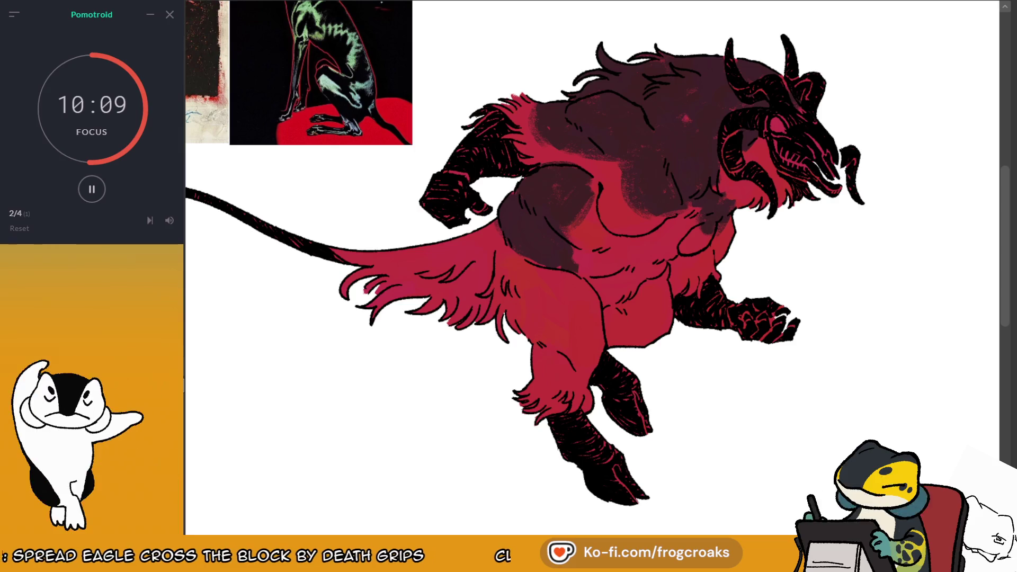
Brush dark shadow onto the thigh below the belly and the base of the tail
key("m")
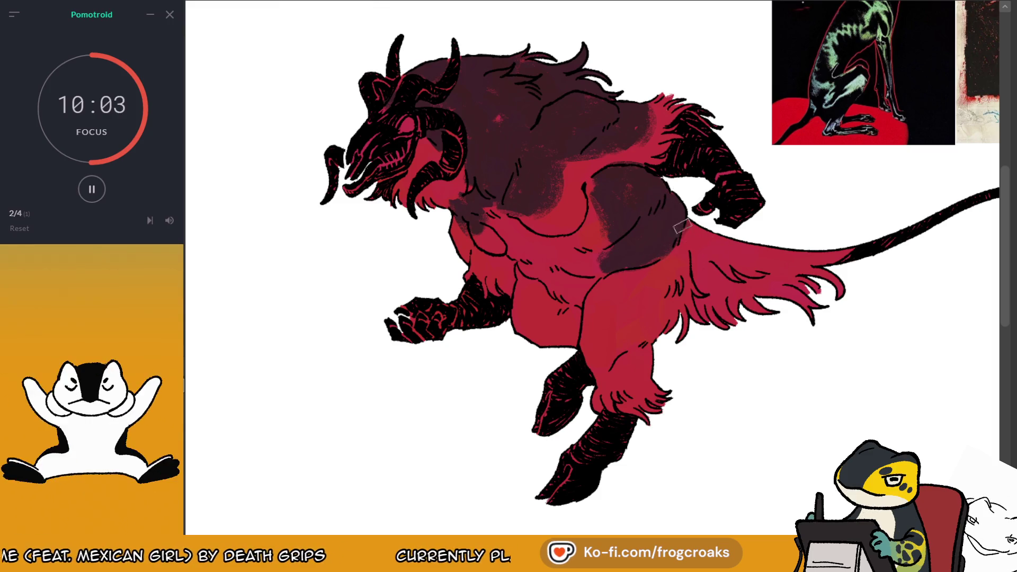
mouse_move(666, 258)
left_mouse_down()
mouse_move(618, 307)
mouse_move(683, 257)
mouse_move(689, 297)
mouse_move(687, 228)
left_mouse_up()
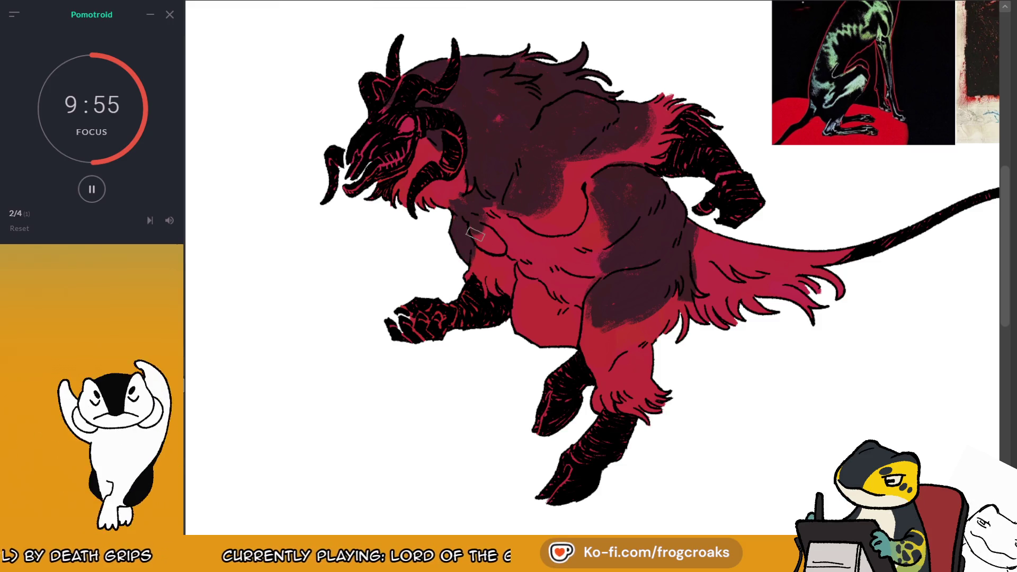
key("m")
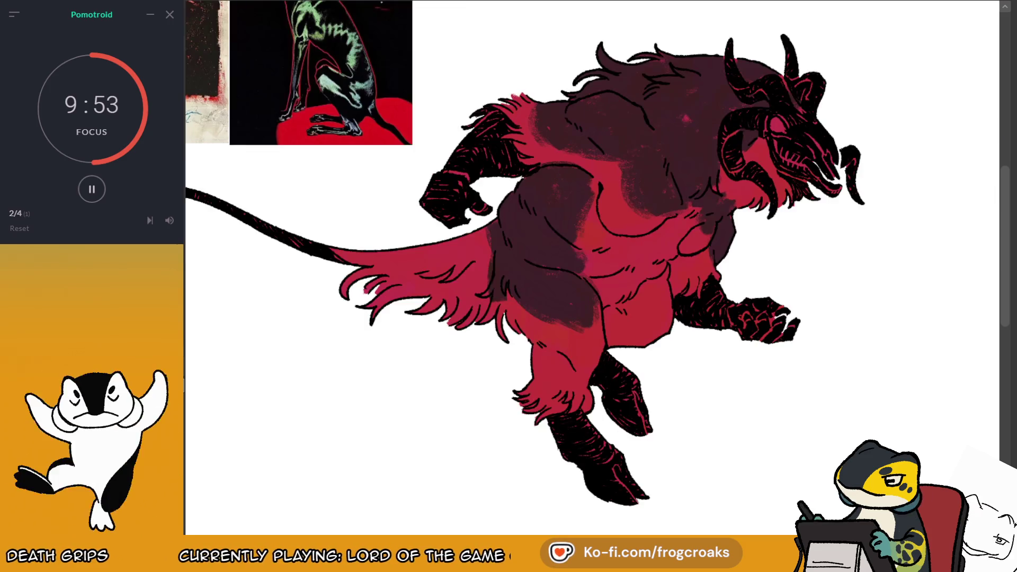
scroll(620, 299, "up", 2)
mouse_move(621, 299)
left_mouse_down()
mouse_move(609, 276)
mouse_move(550, 279)
left_mouse_up()
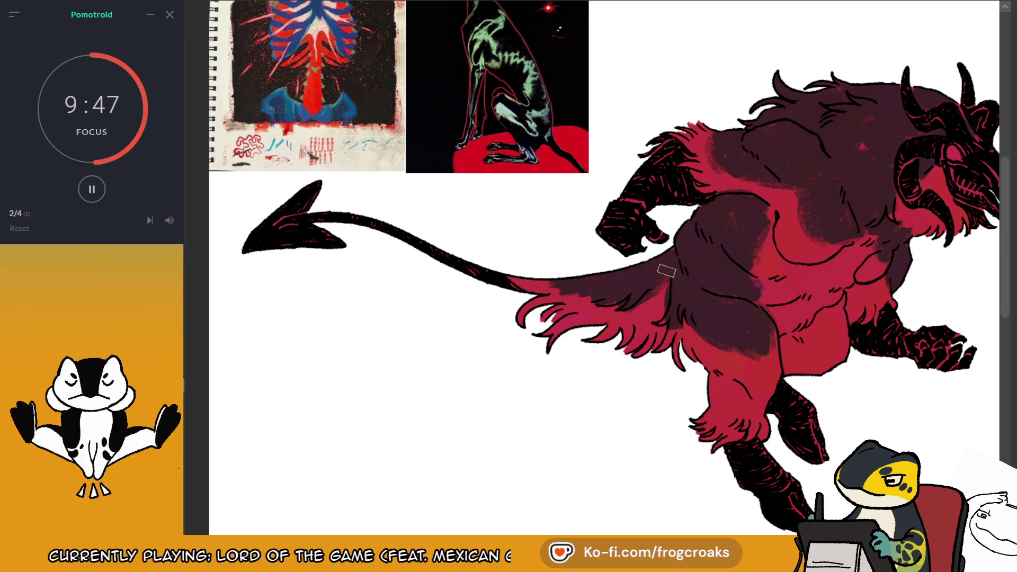
Check the shadowed tail base by flipping the view vertically and back, then horizontally, and zooming
scroll(877, 96, "down", 2)
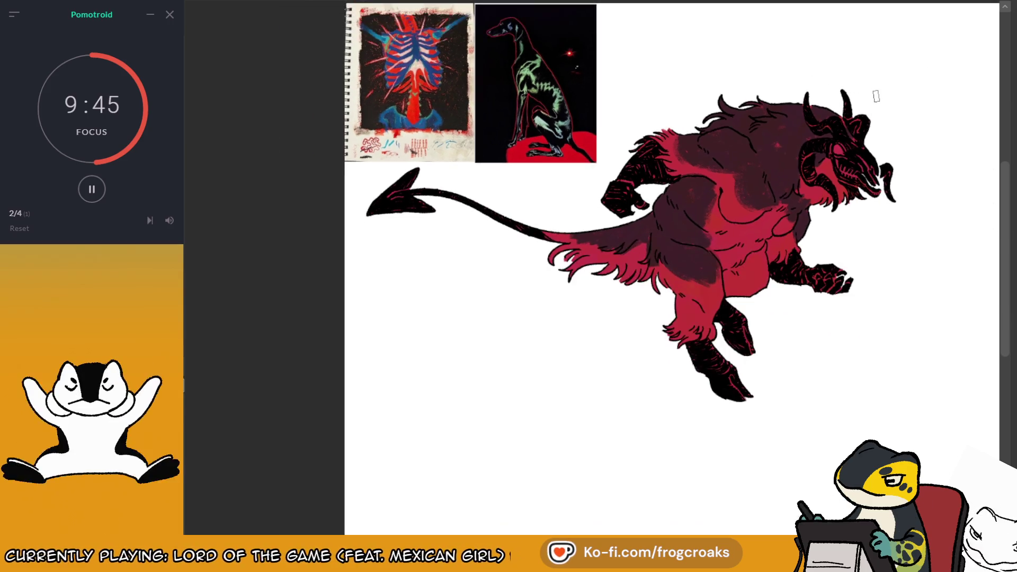
scroll(867, 91, "up", 2)
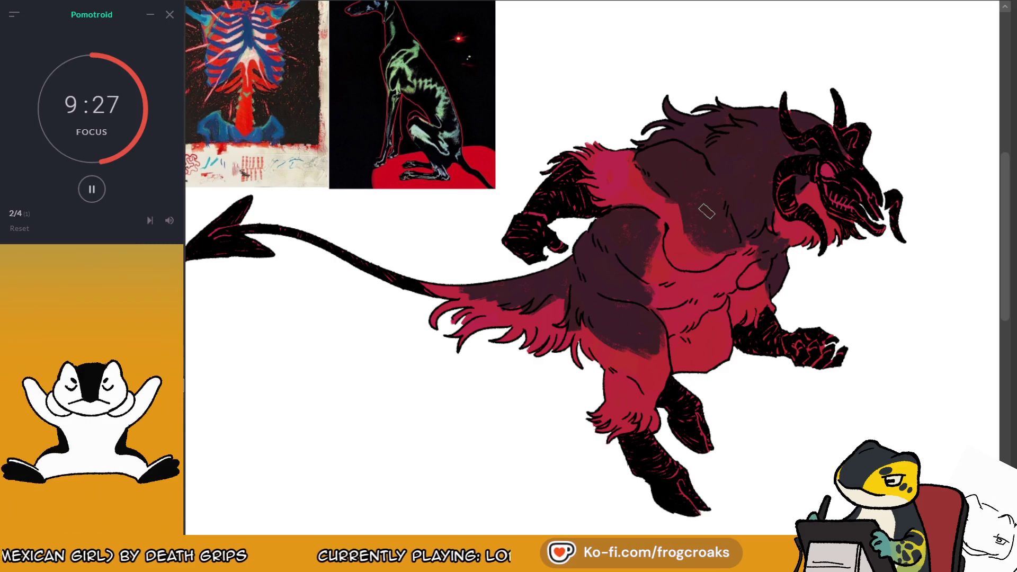
key("v")
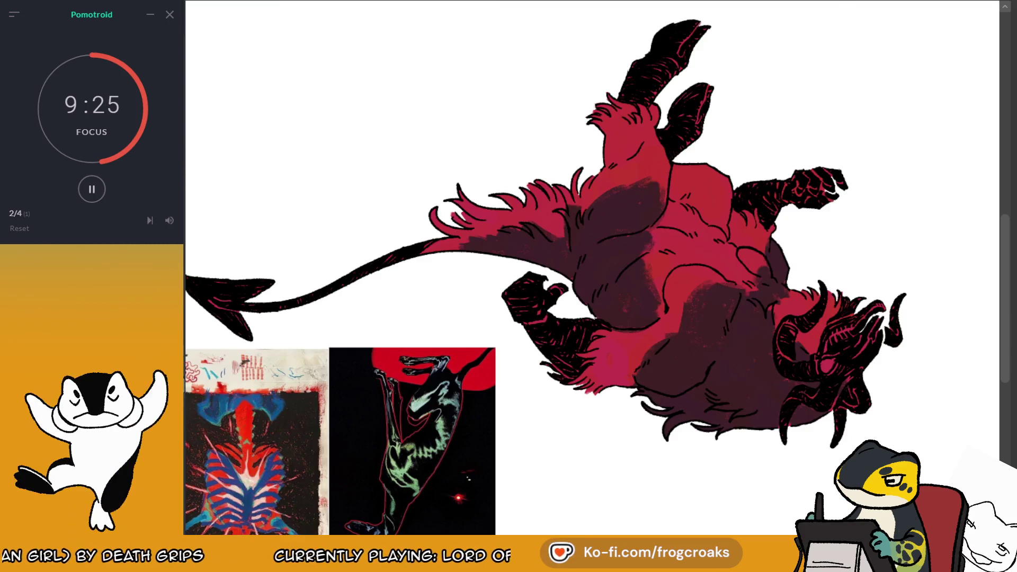
key("v")
key("h")
key("h")
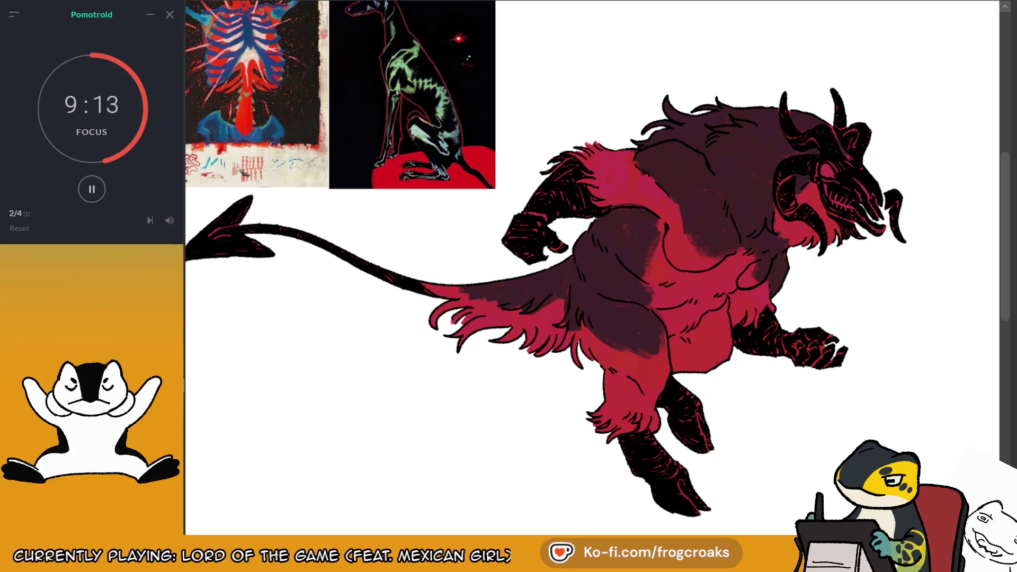
scroll(735, 23, "up", 1)
scroll(745, 29, "up", 1)
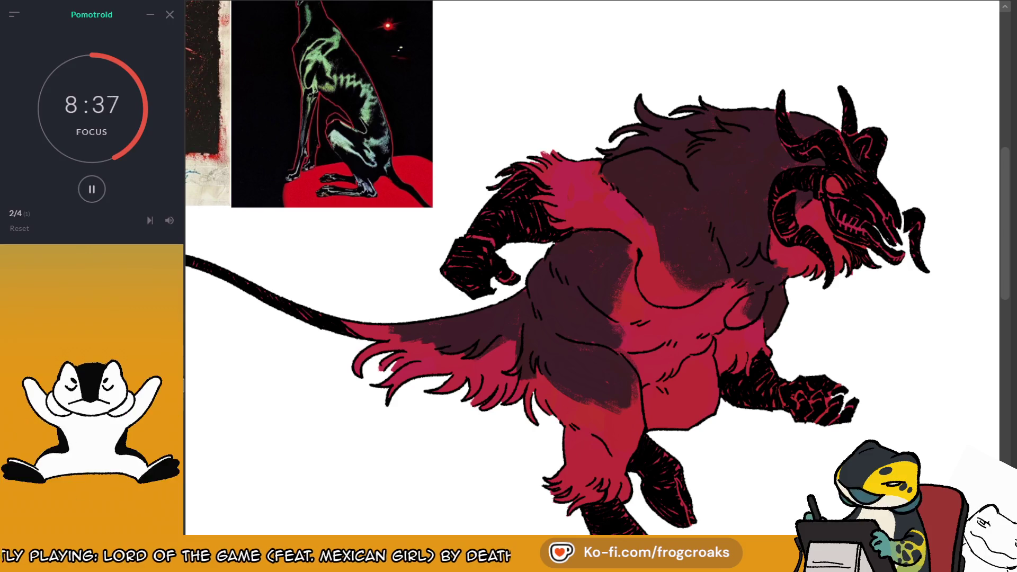
scroll(640, 233, "up", 3)
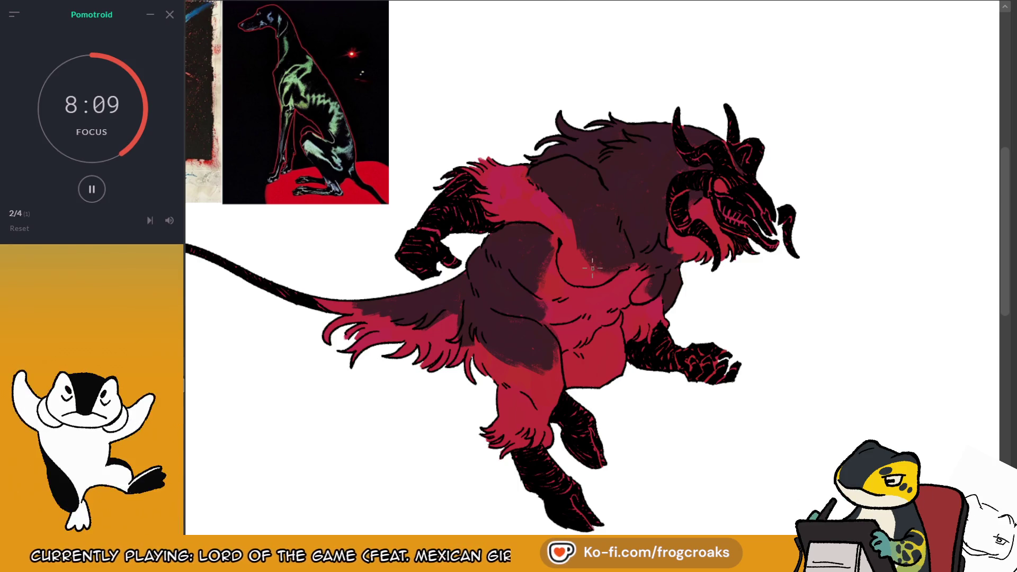
Shadow the chest in purple and paint pink stripes down the upper back and shoulder
left_click_drag(540, 169, 543, 199)
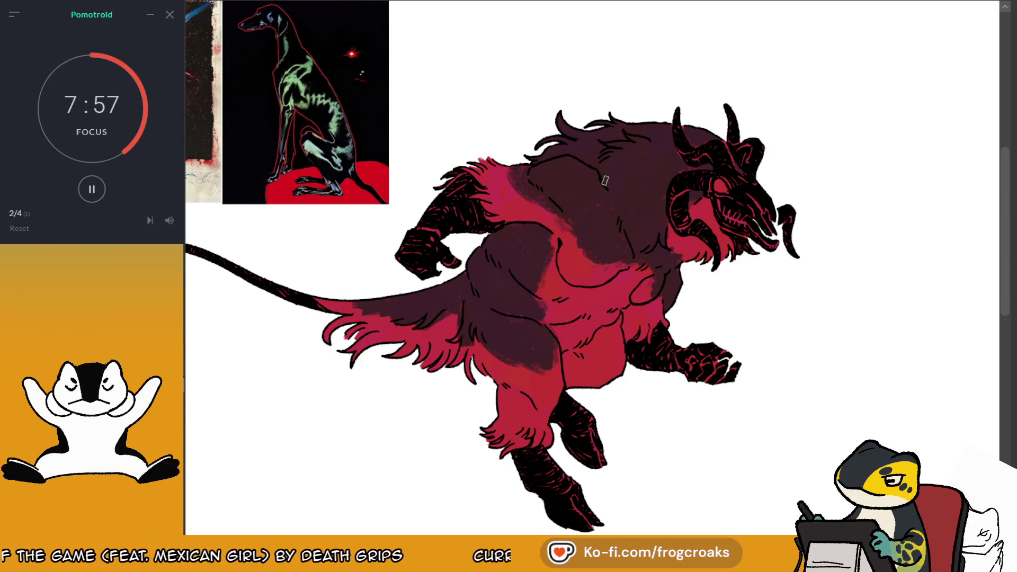
left_click_drag(588, 134, 638, 220)
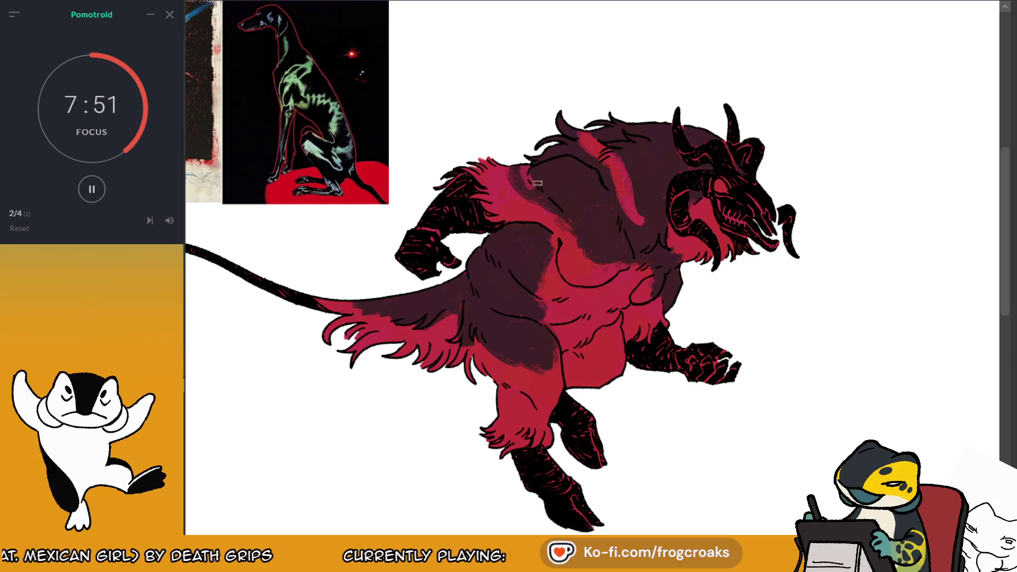
left_click_drag(520, 169, 554, 161)
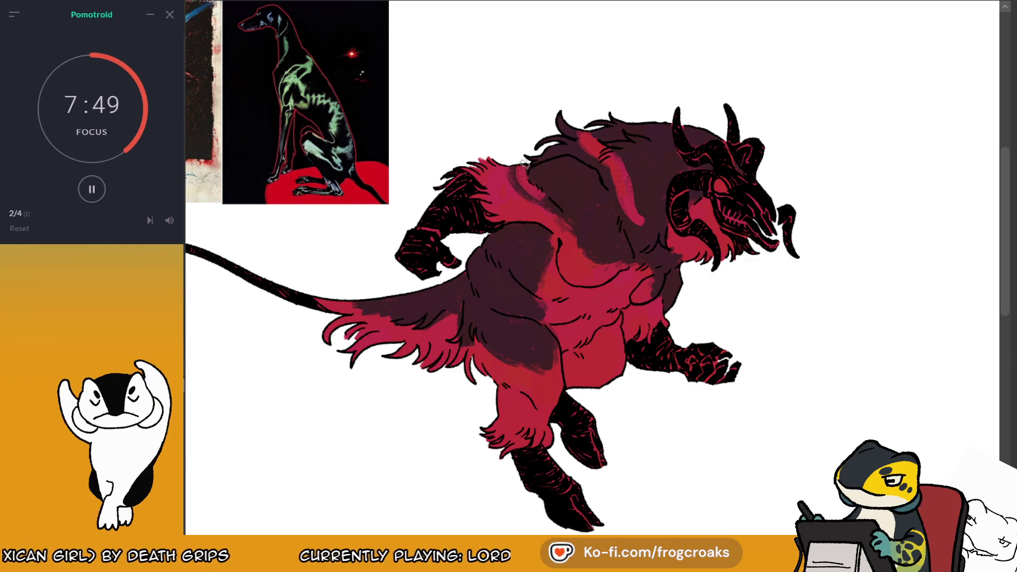
left_click_drag(604, 229, 553, 171)
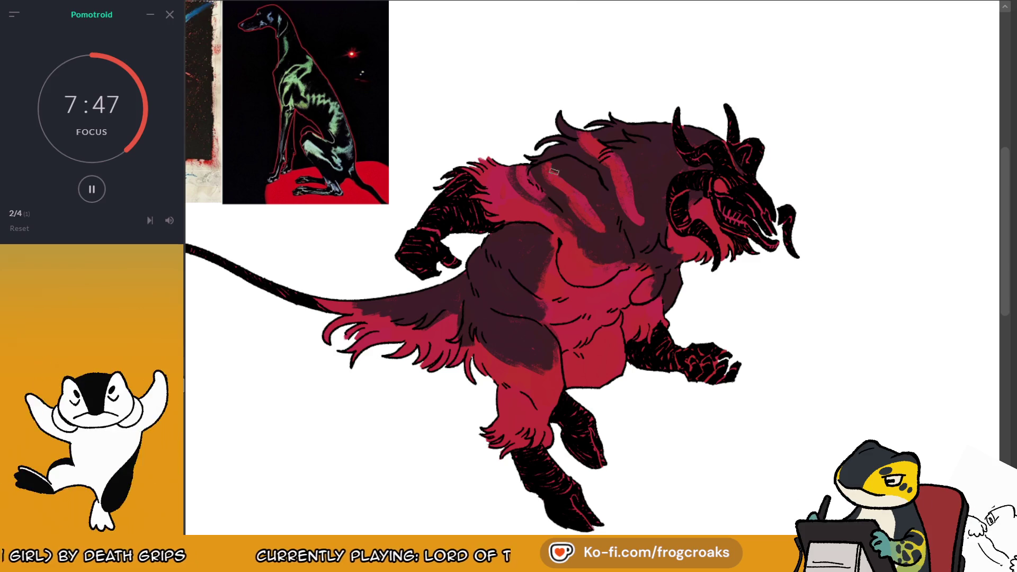
mouse_move(596, 209)
left_mouse_down()
mouse_move(578, 168)
mouse_move(569, 180)
left_mouse_up()
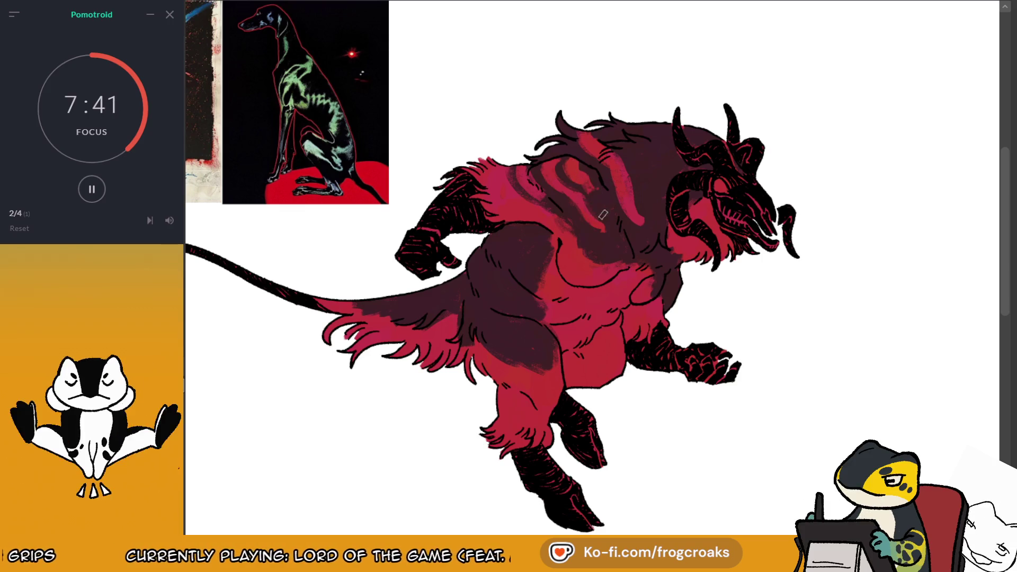
left_click_drag(623, 176, 641, 220)
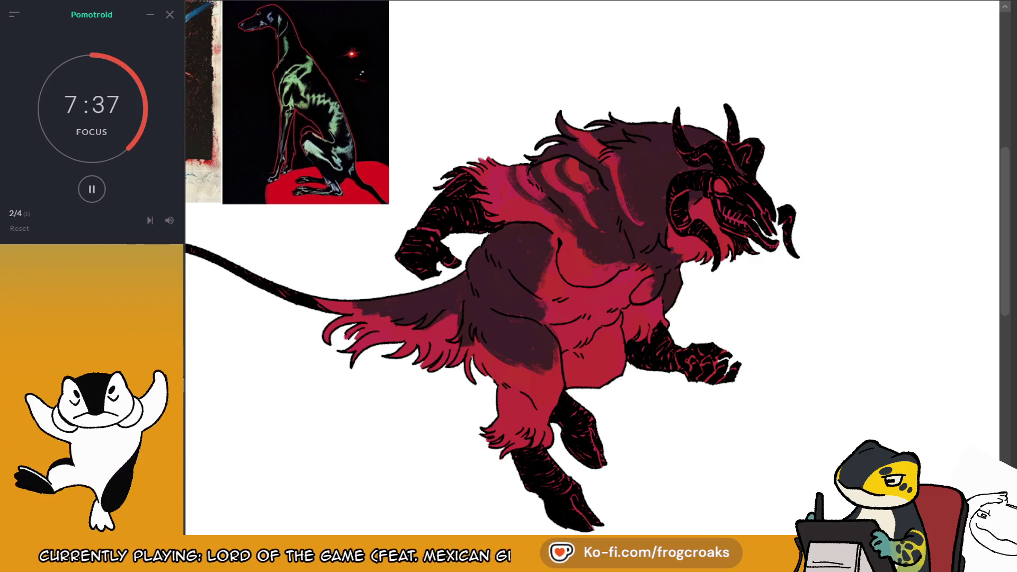
Brighten the chest and upper chest with red strokes in the mirrored view
key("m")
left_click_drag(559, 204, 533, 253)
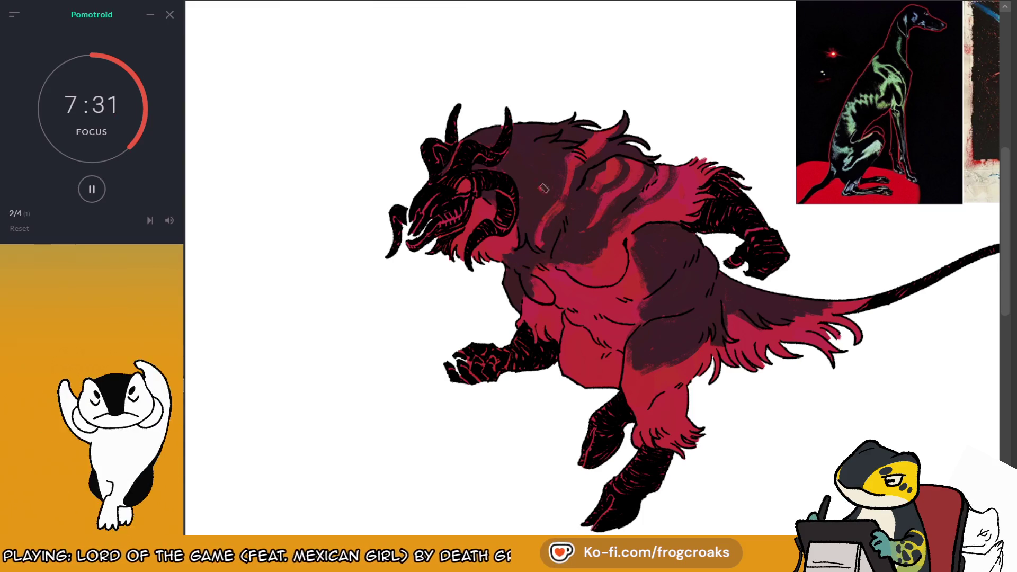
left_click_drag(541, 162, 542, 193)
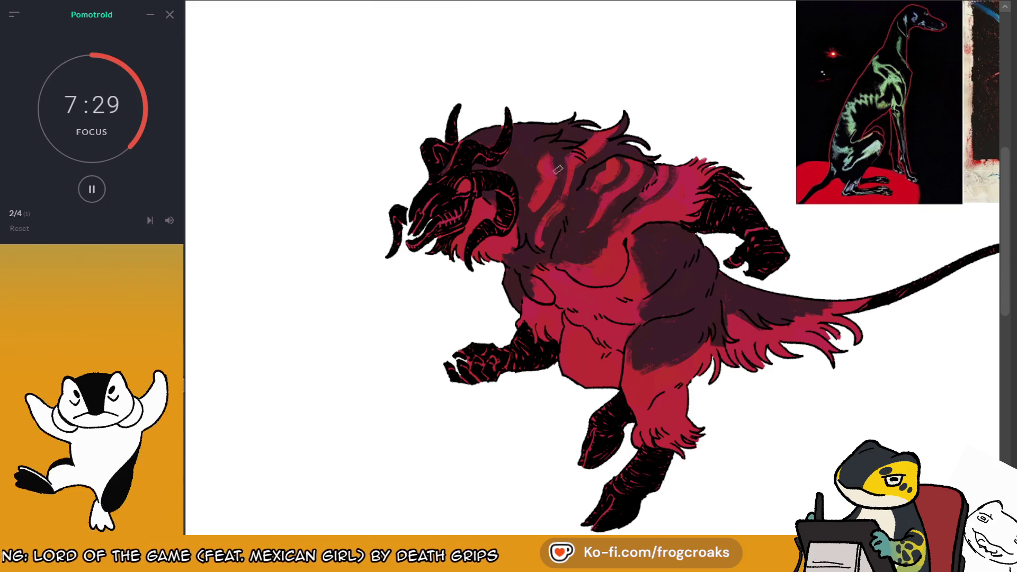
key("m")
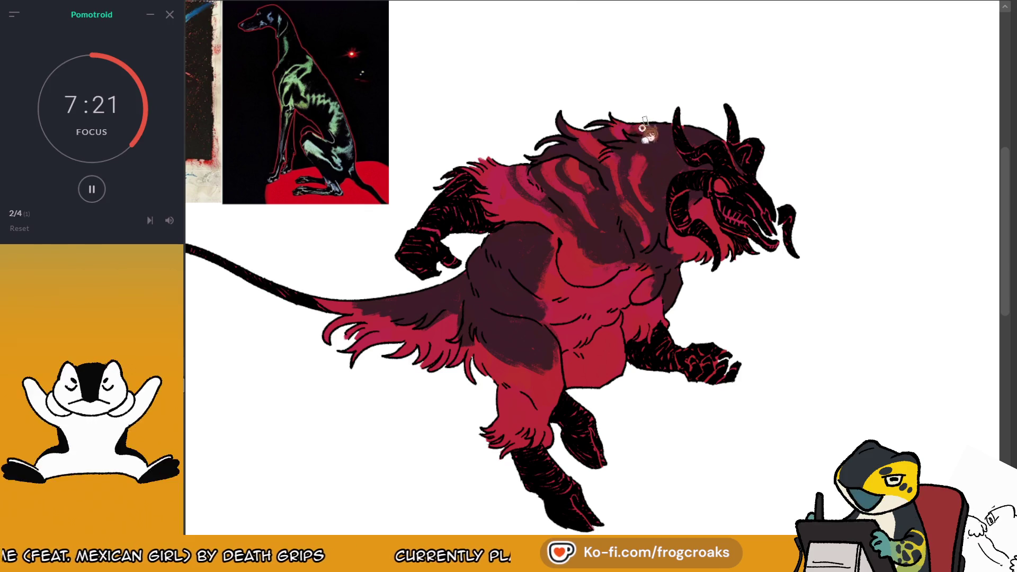
Add a pink stripe over the dark back fur and darken the gap between stripes
scroll(651, 108, "down", 5)
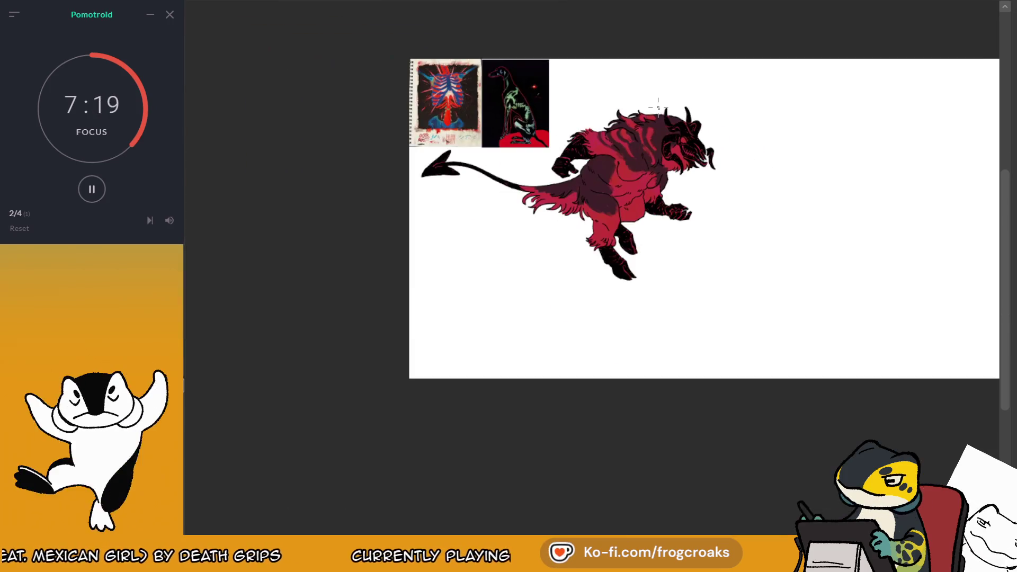
scroll(658, 108, "up", 3)
scroll(658, 108, "up", 2)
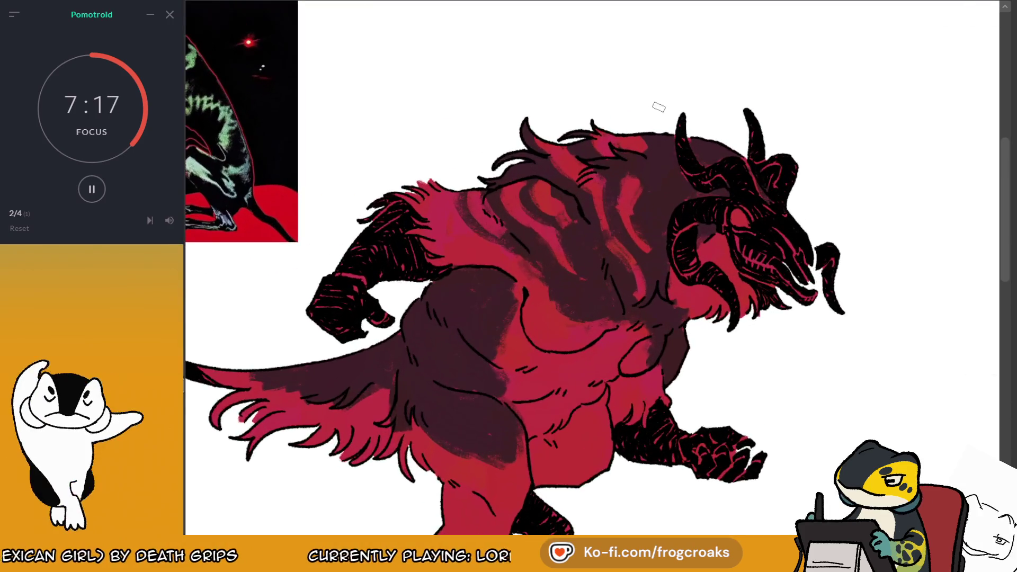
mouse_move(463, 224)
left_mouse_down()
mouse_move(471, 199)
mouse_move(484, 231)
left_mouse_up()
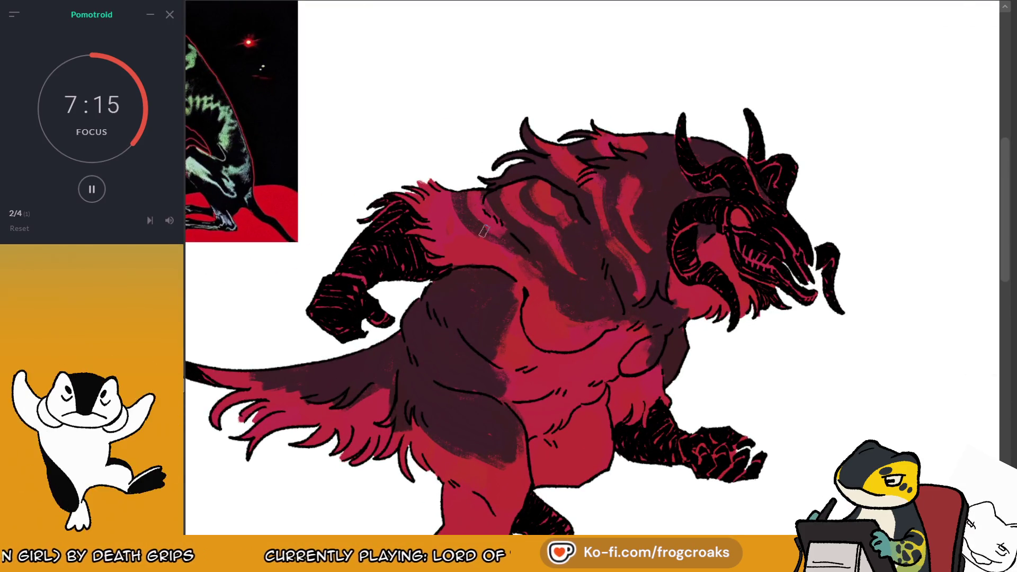
left_click_drag(500, 188, 495, 221)
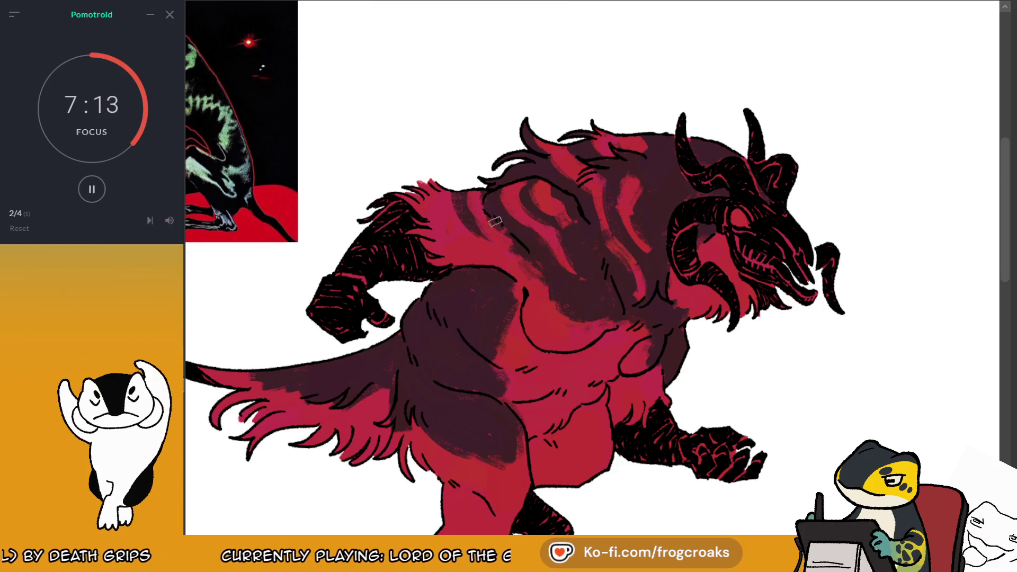
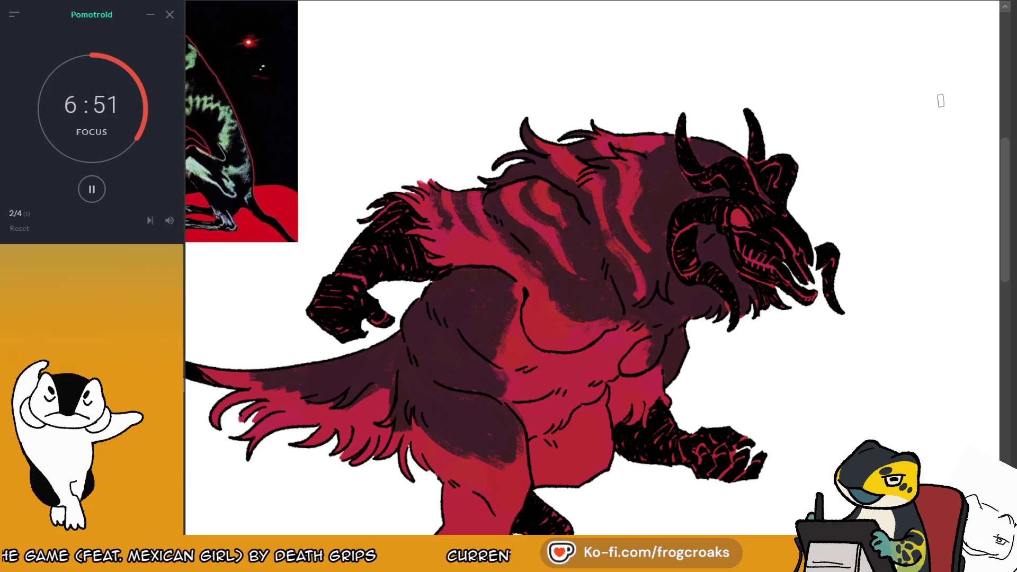
Paint and darken the stripe on the shoulder beside the horn while checking the mirrored view
key("m")
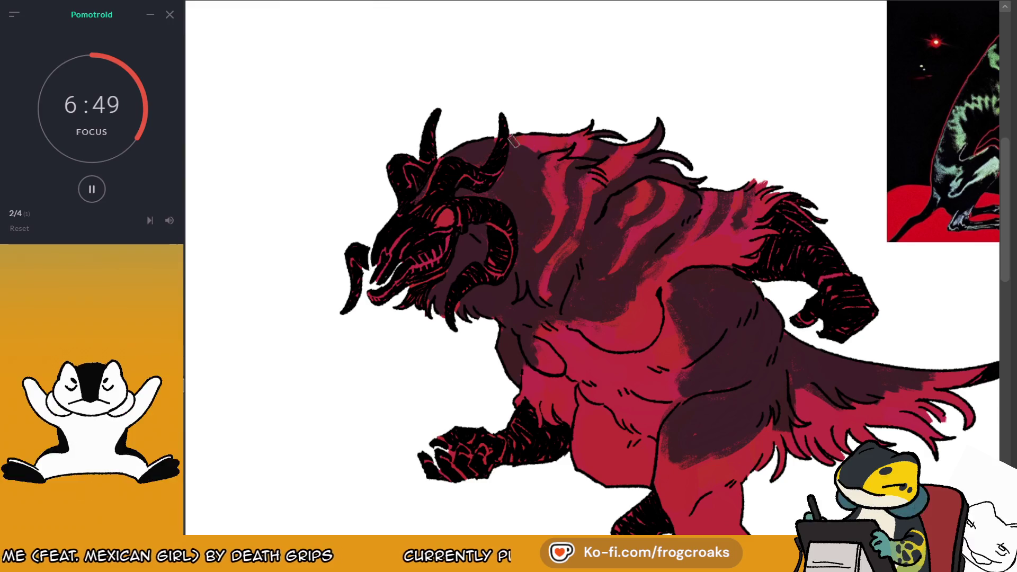
left_click_drag(512, 158, 525, 212)
mouse_move(479, 239)
left_mouse_down()
mouse_move(460, 260)
mouse_move(474, 241)
left_mouse_up()
left_click_drag(522, 157, 524, 212)
left_click_drag(523, 137, 520, 217)
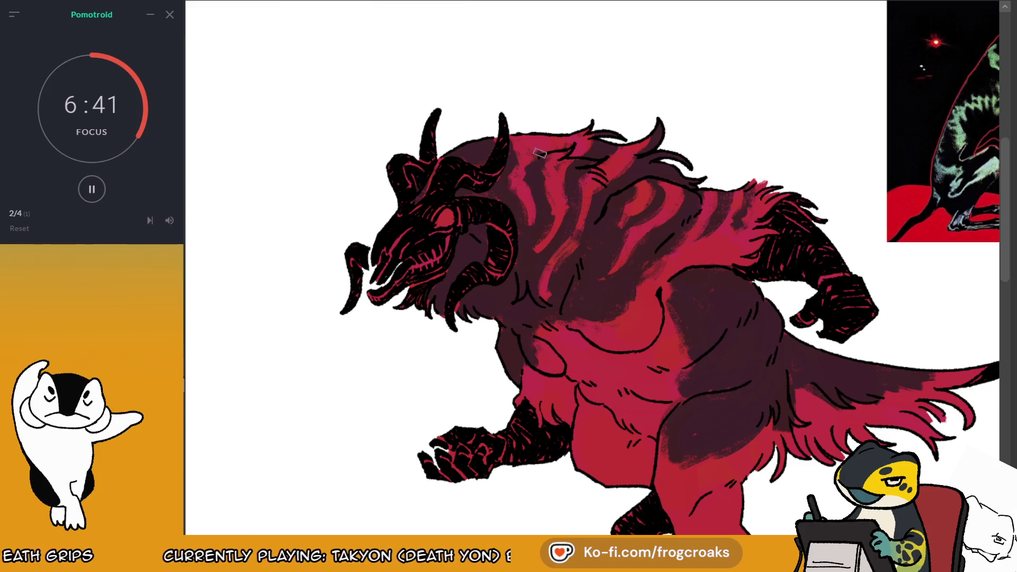
left_click_drag(541, 219, 517, 201)
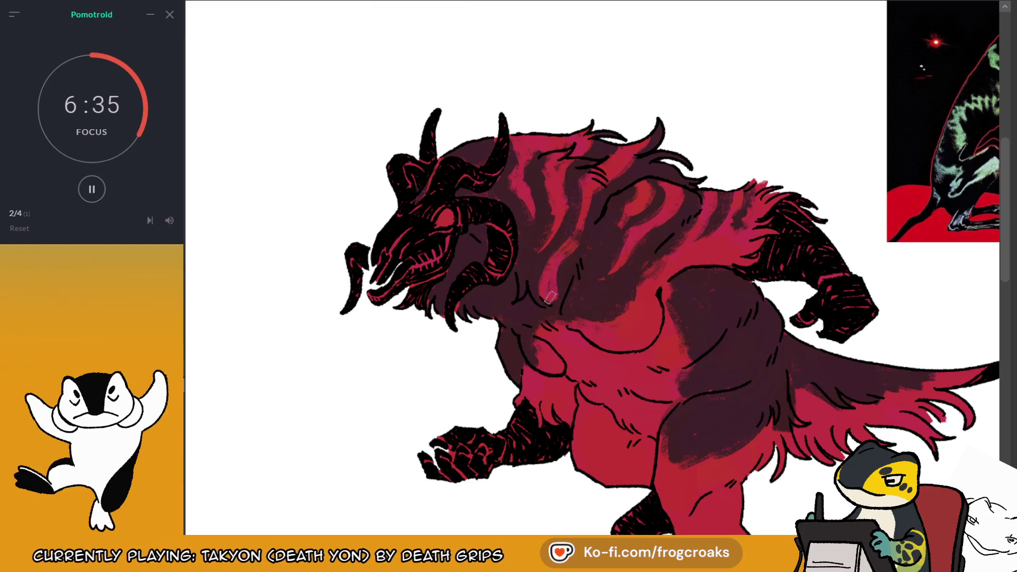
key("m")
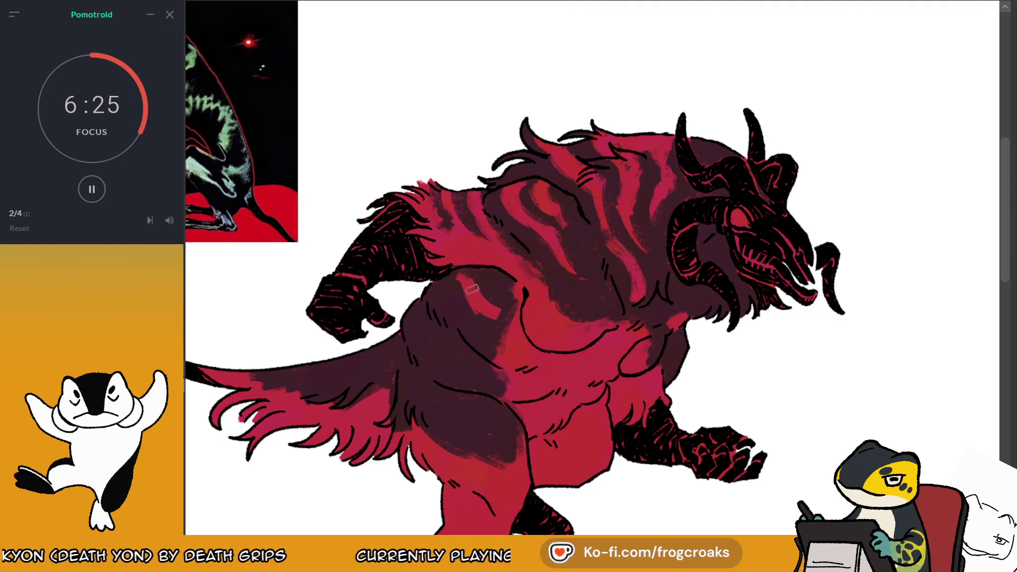
Add pinkish-red paint and dark stripe bands across the chest, undoing the diagonal chest band
left_click_drag(486, 308, 491, 286)
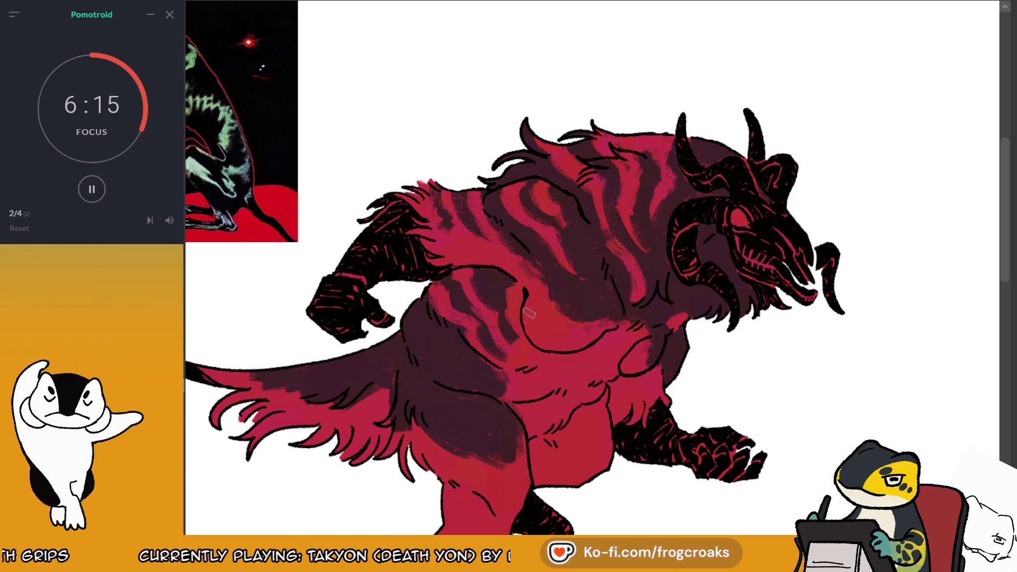
left_click_drag(534, 305, 732, 254)
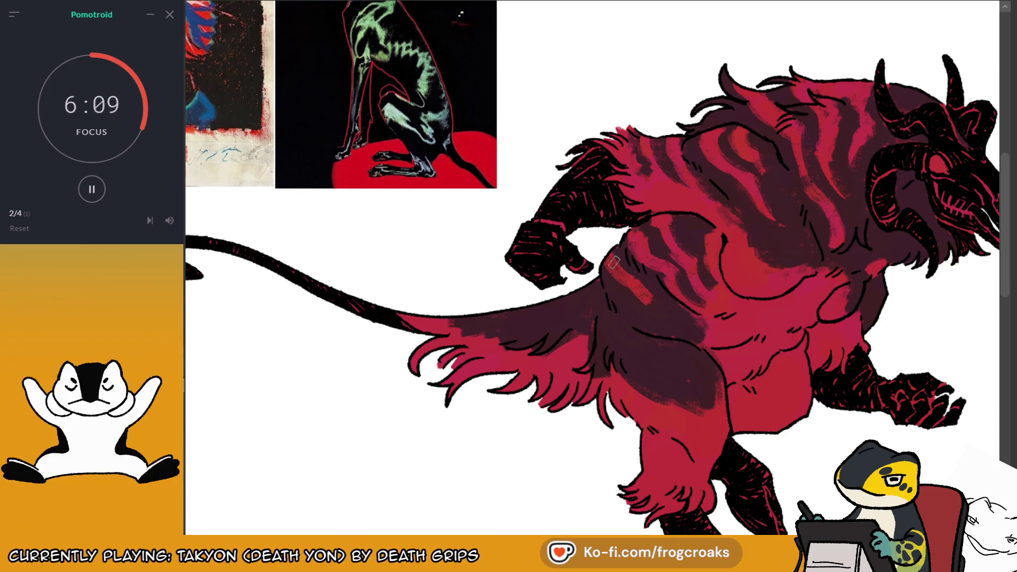
left_click_drag(608, 260, 663, 301)
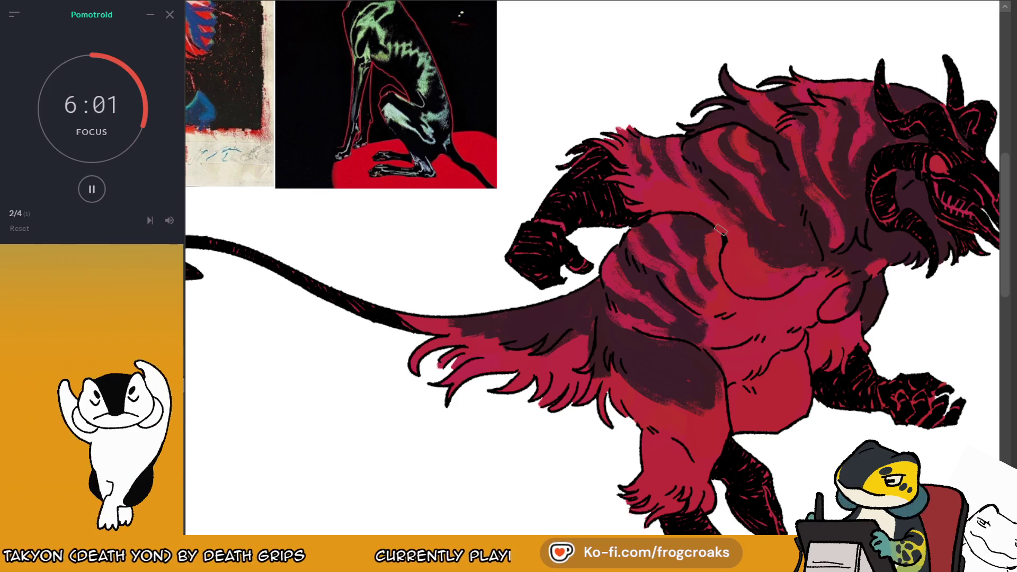
mouse_move(704, 249)
left_mouse_down()
mouse_move(712, 289)
mouse_move(816, 296)
mouse_move(761, 338)
left_mouse_up()
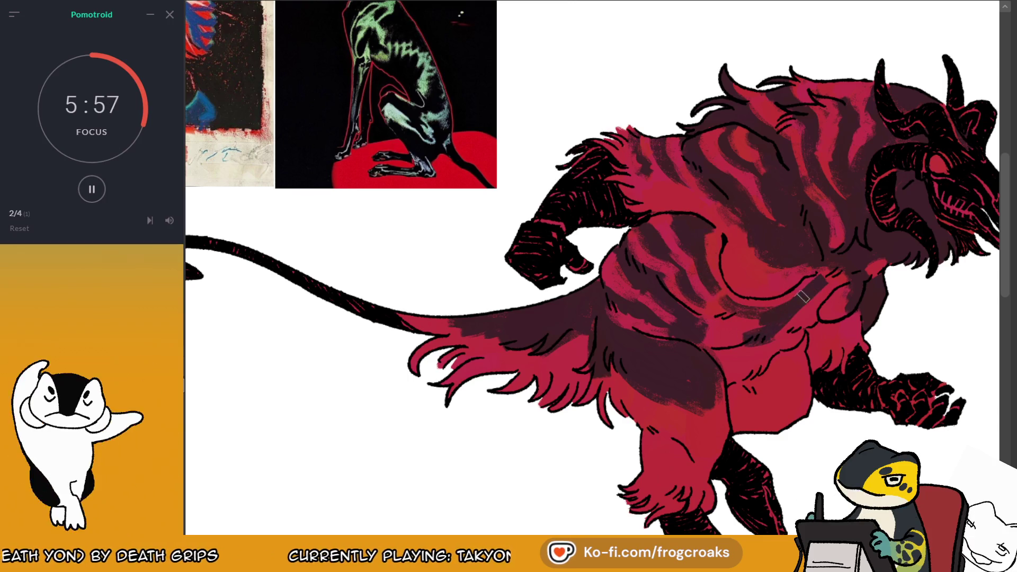
key("m")
key("ctrl+z")
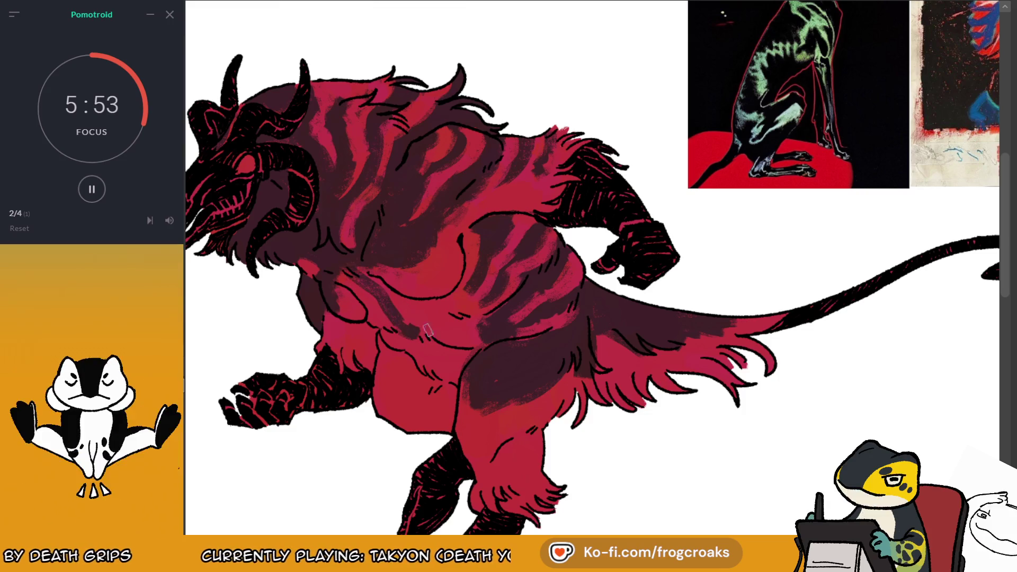
Build up dark stripe strokes across the lower chest
left_click_drag(447, 315, 408, 308)
mouse_move(485, 294)
left_mouse_down()
mouse_move(460, 327)
mouse_move(512, 319)
left_mouse_up()
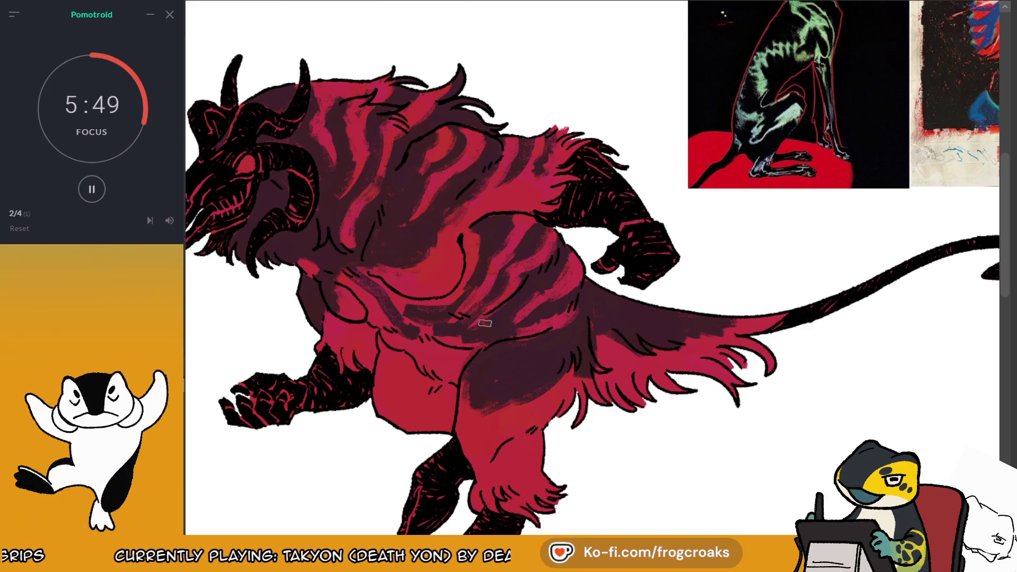
mouse_move(401, 312)
left_mouse_down()
mouse_move(371, 320)
mouse_move(401, 334)
mouse_move(461, 323)
left_mouse_up()
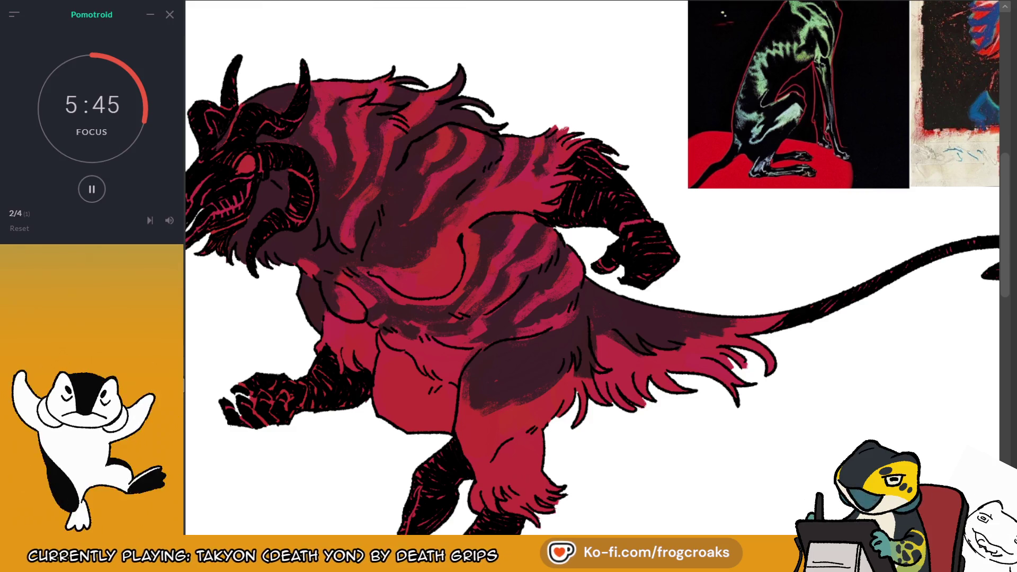
key("m")
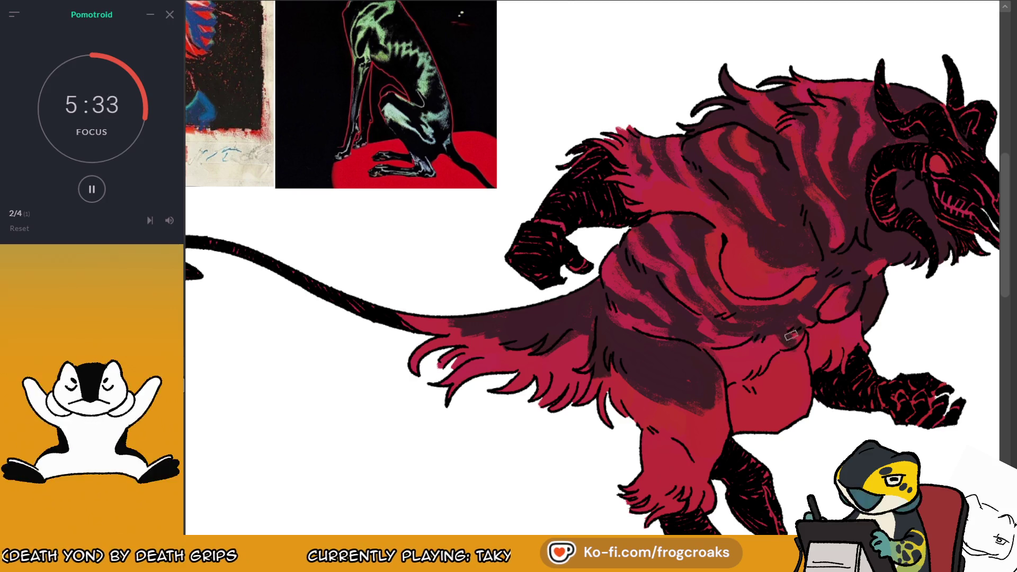
Add a light pink stroke and two more dark stripe lines on the chest
left_click_drag(720, 317, 778, 318)
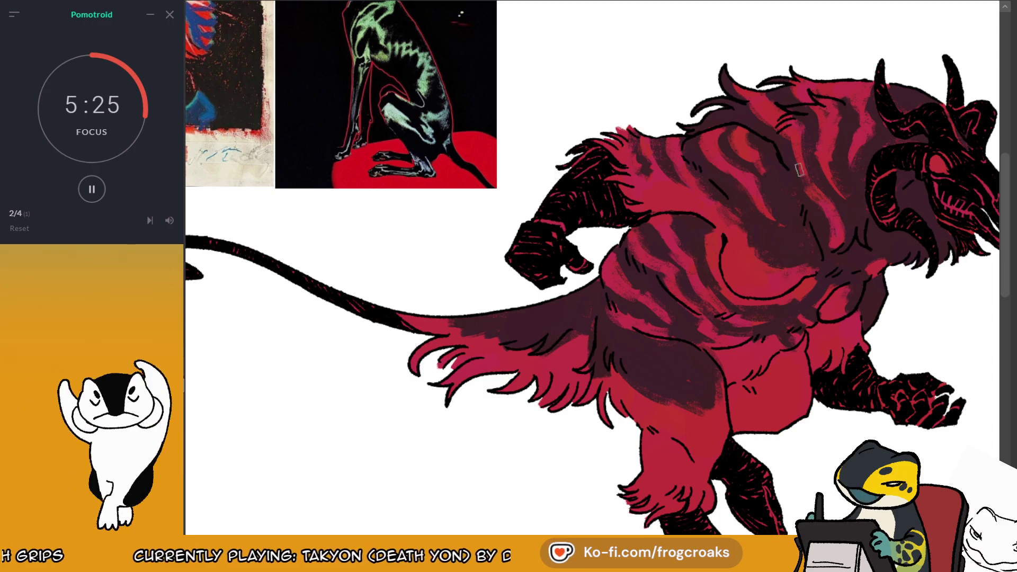
left_click_drag(714, 234, 721, 287)
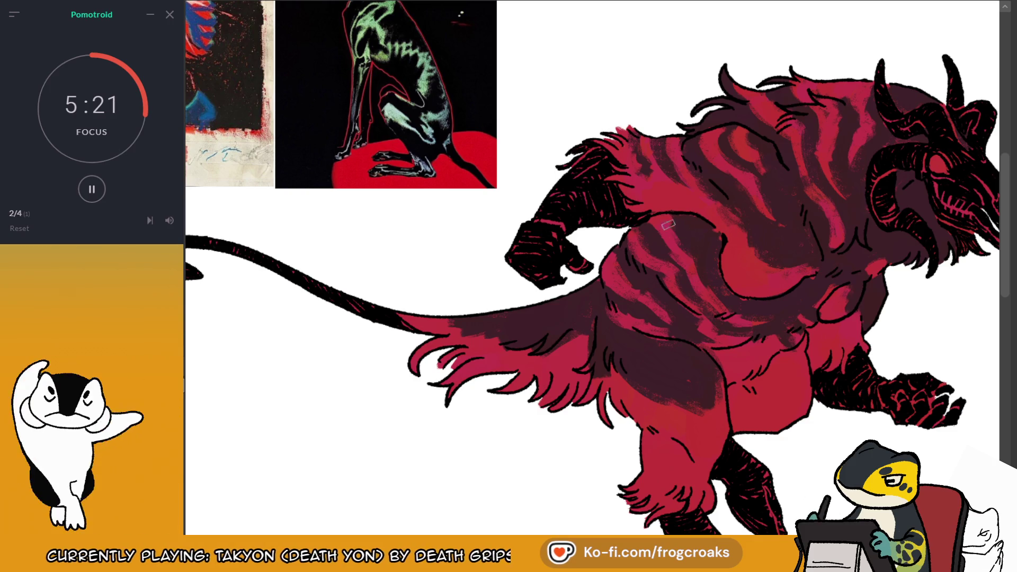
left_click_drag(661, 244, 687, 290)
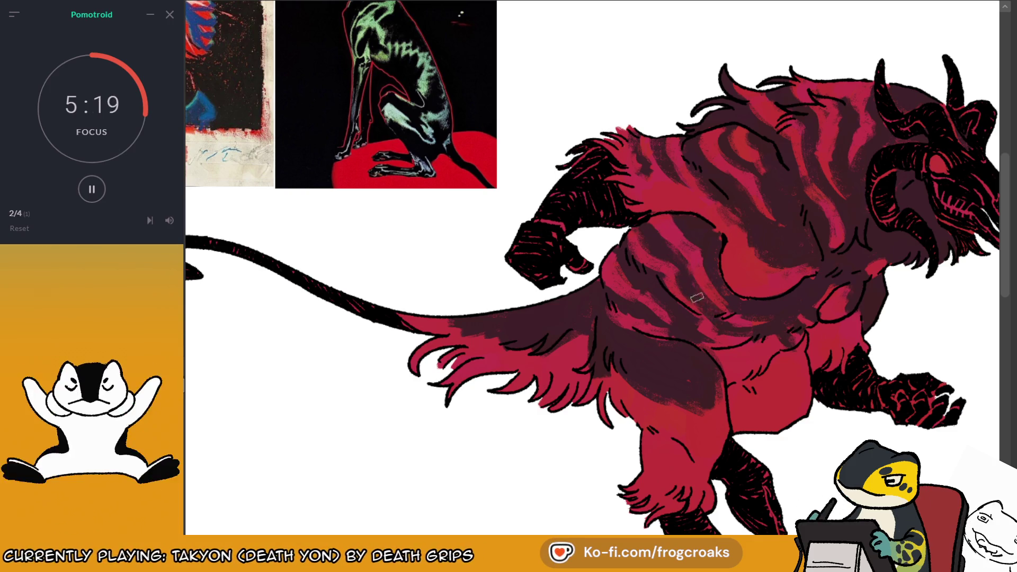
key("m")
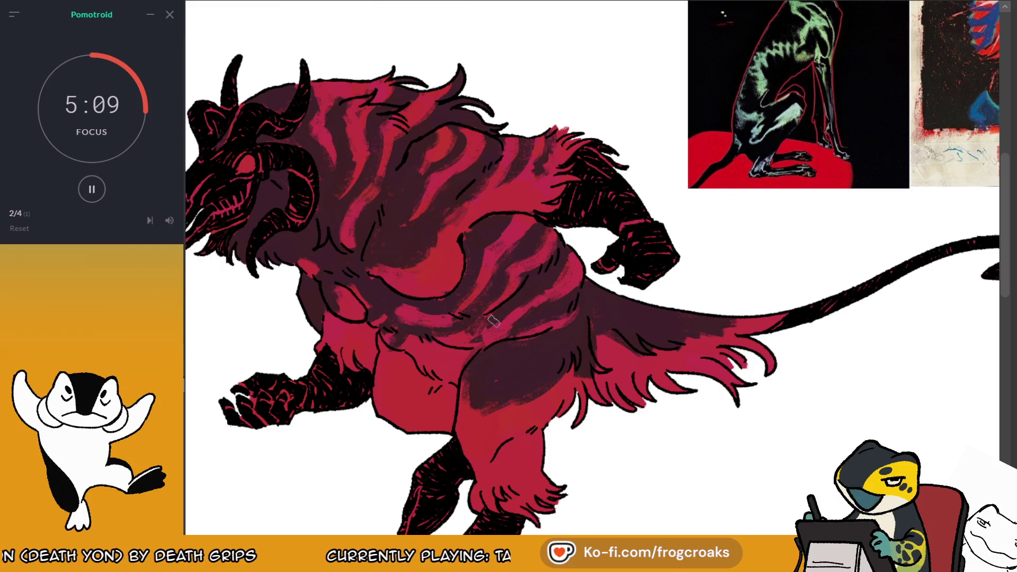
key("m")
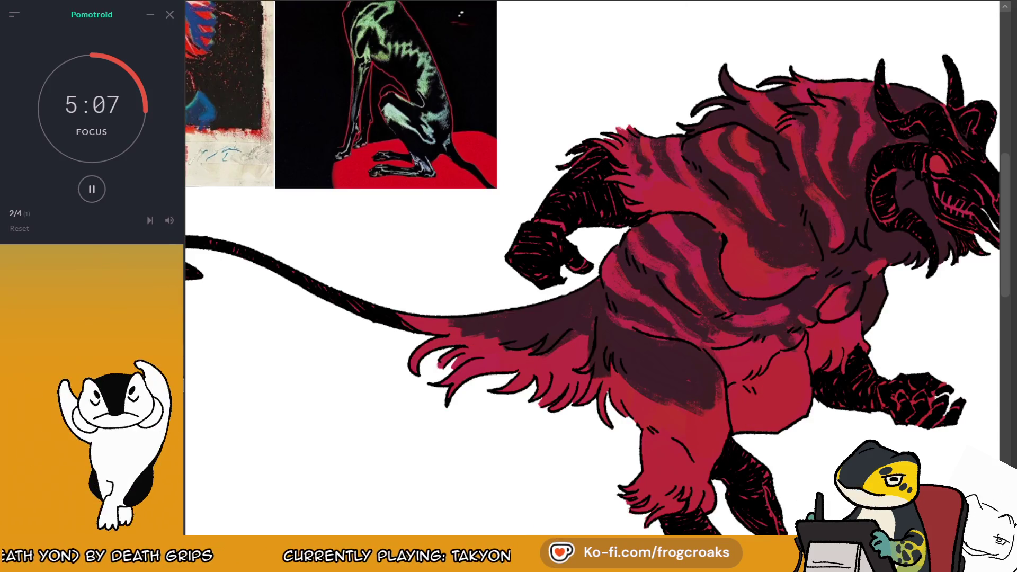
key("minus")
Darken the shading on the hip and a stroke down the thigh
scroll(639, 196, "up", 2)
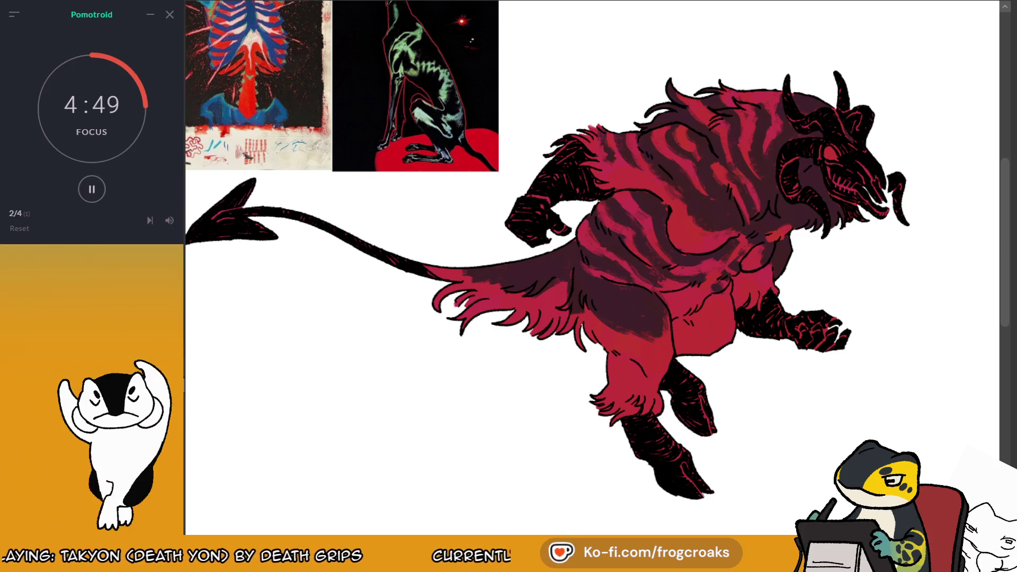
key("m")
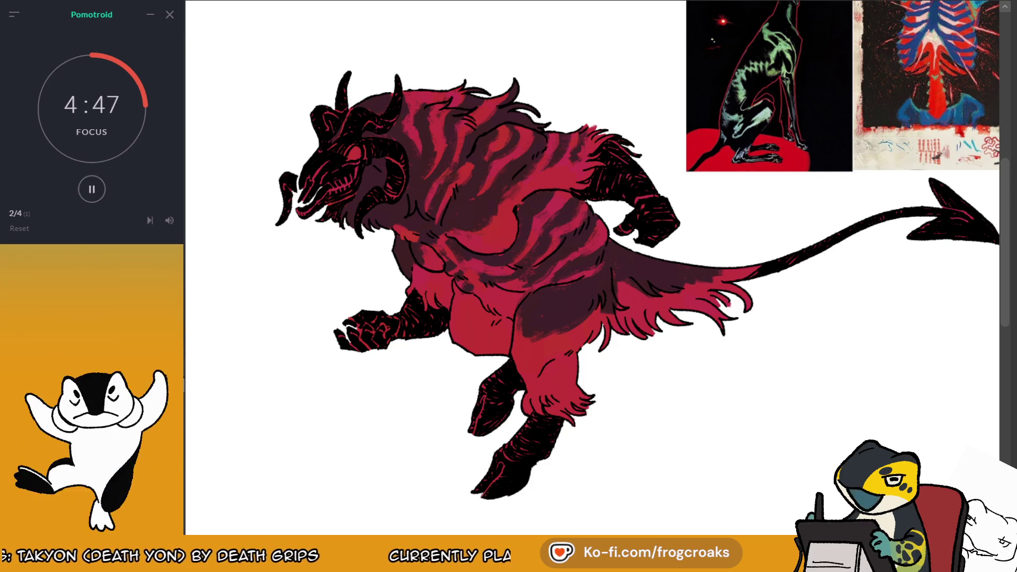
key("m")
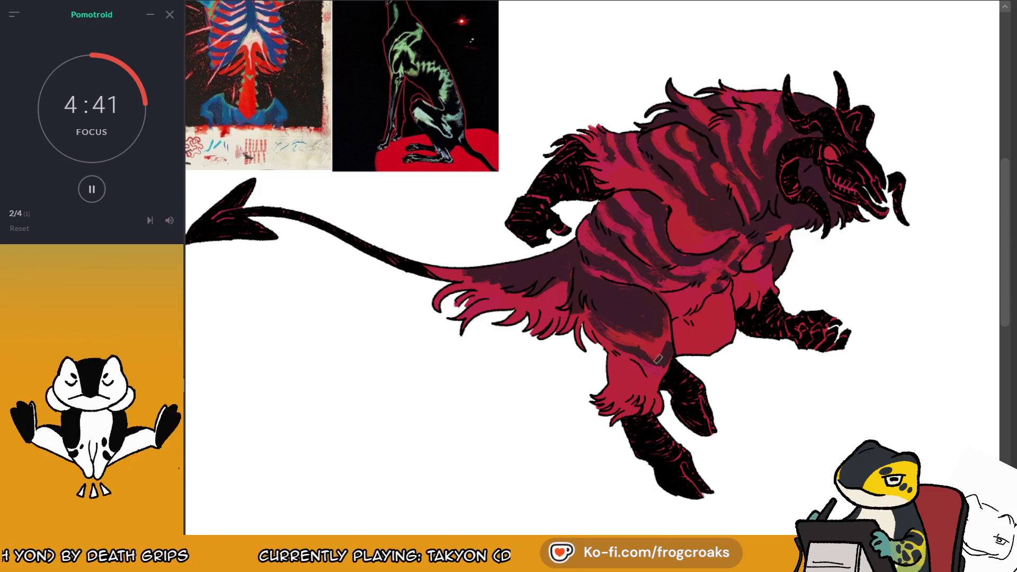
left_click_drag(604, 332, 652, 358)
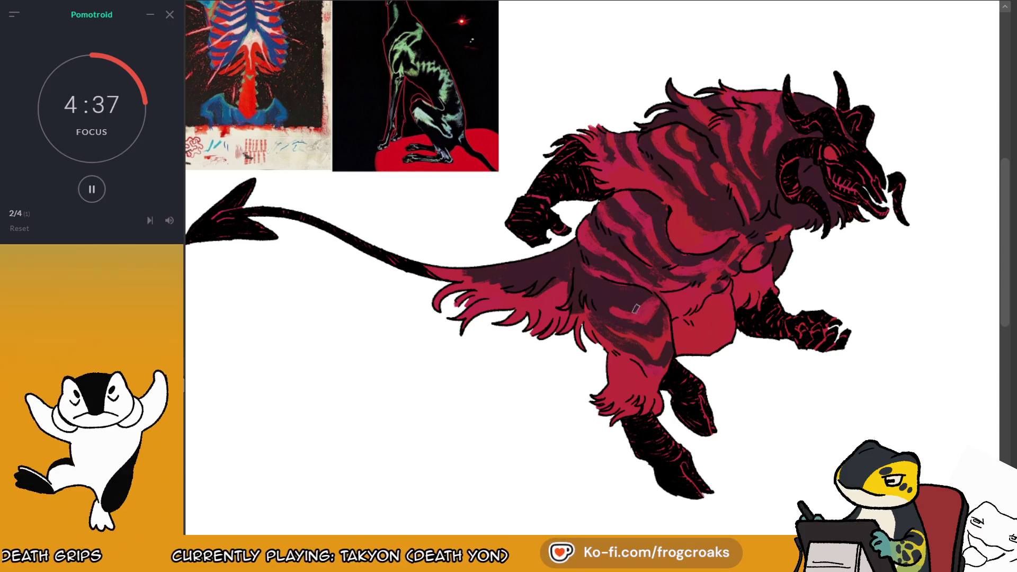
left_click_drag(660, 373, 641, 392)
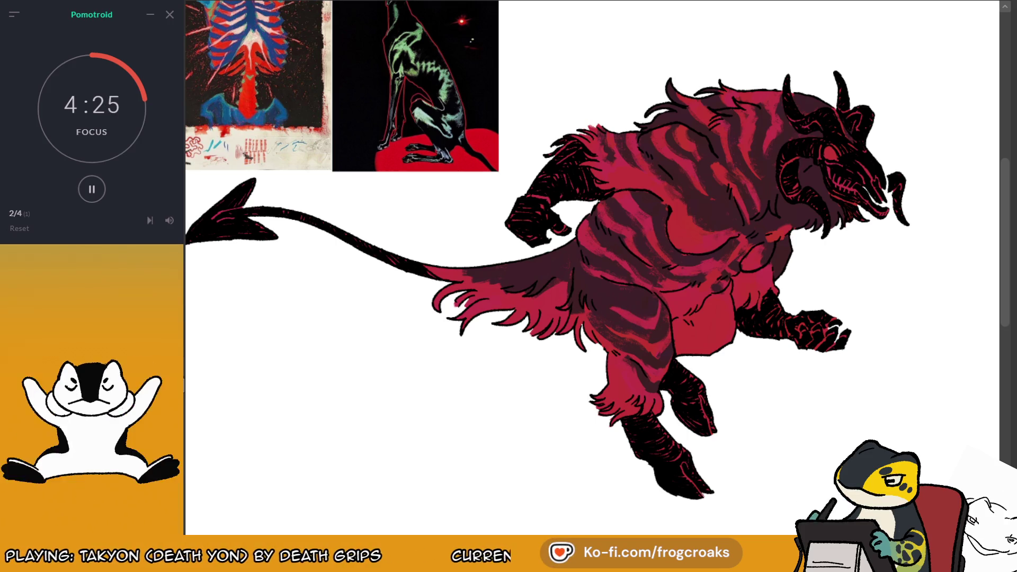
Check the drawing's proportions mirrored, then restore its original orientation and zoom out
key("m")
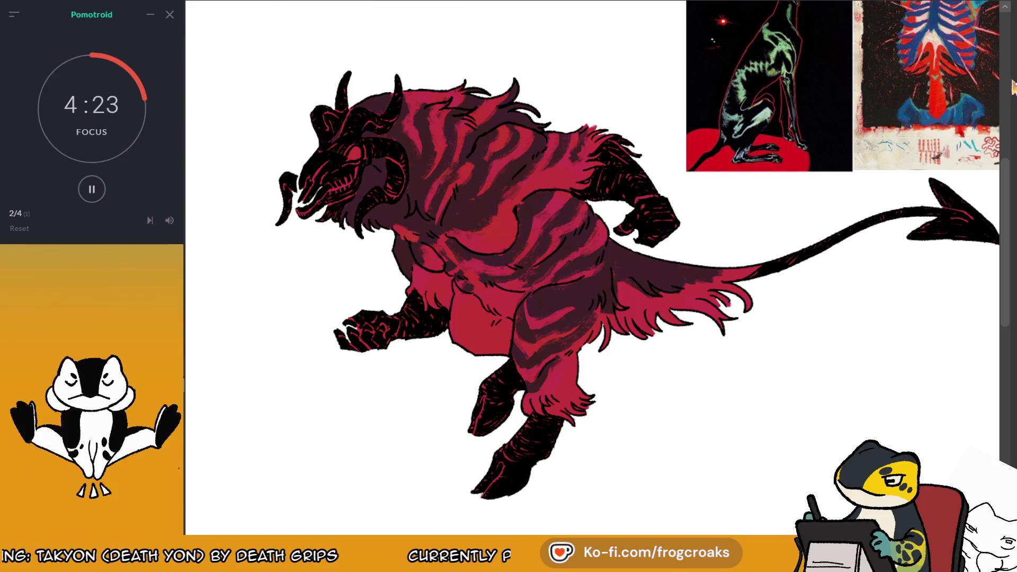
scroll(853, 162, "down", 5)
scroll(288, 260, "up", 5)
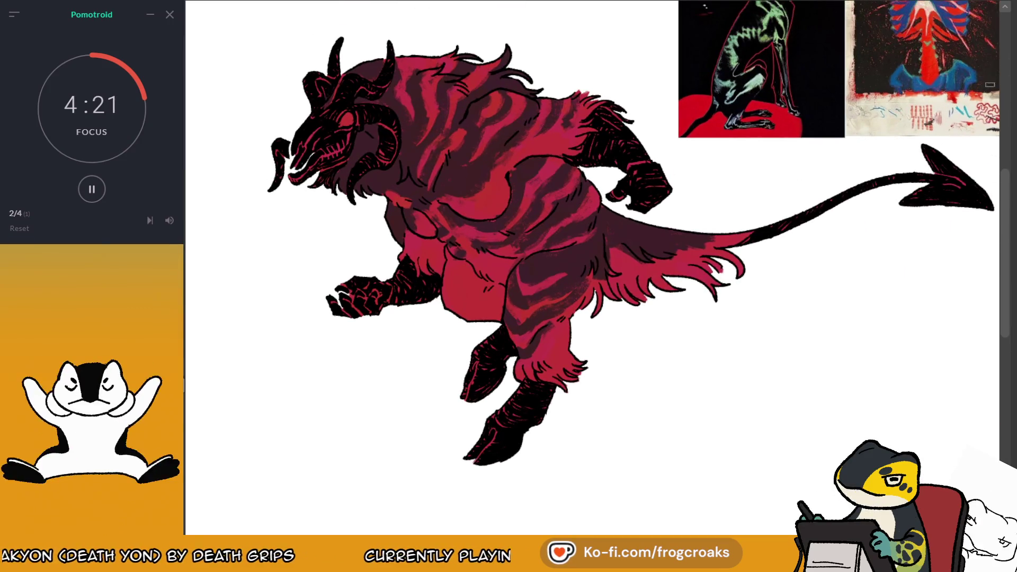
scroll(289, 260, "up", 3)
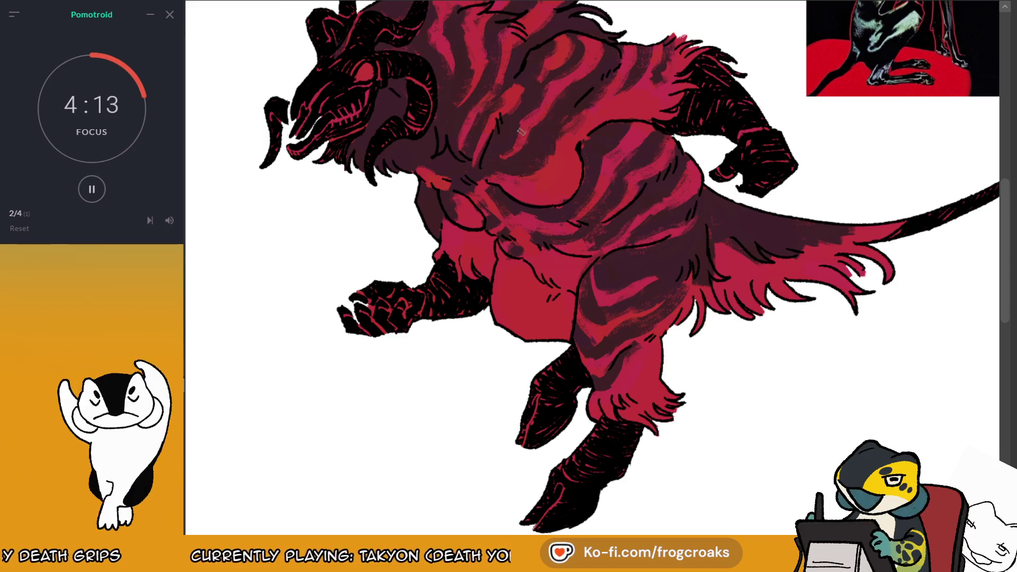
key("m")
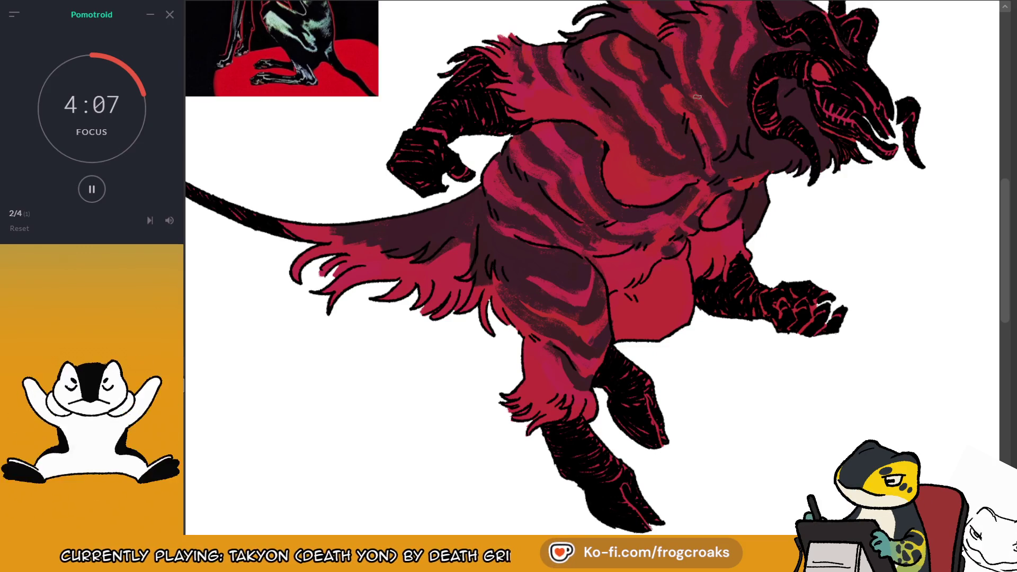
scroll(714, 85, "down", 5)
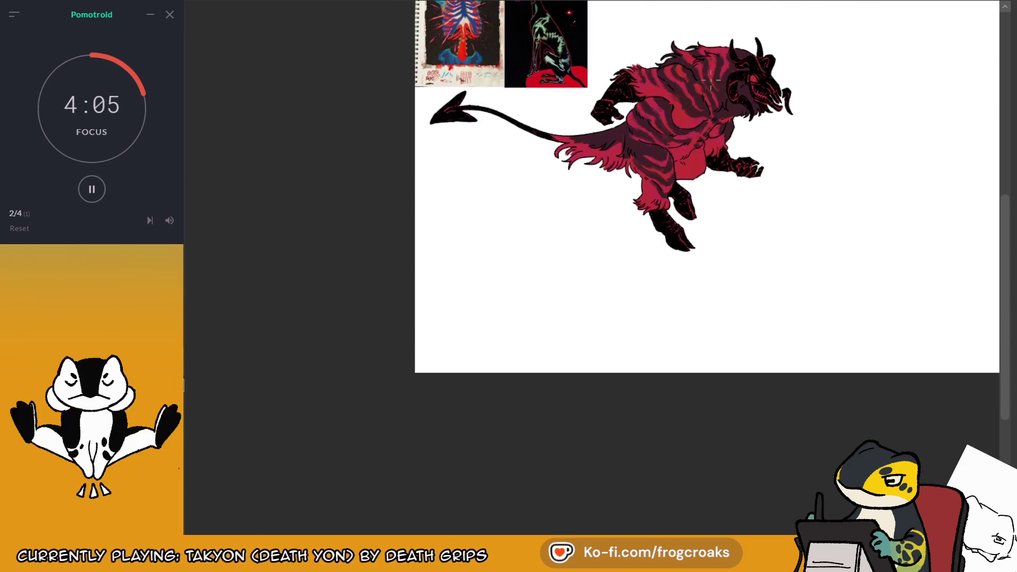
Shade the belly darker maroon and repaint the stripe patch at the tail base
scroll(701, 71, "up", 4)
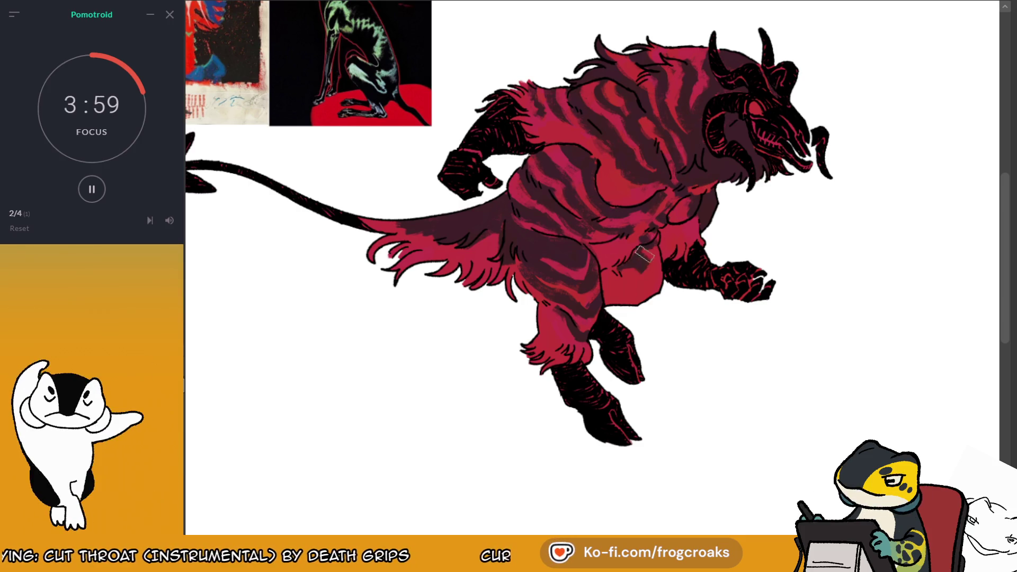
mouse_move(628, 272)
left_mouse_down()
mouse_move(636, 297)
mouse_move(614, 305)
mouse_move(654, 265)
mouse_move(644, 299)
left_mouse_up()
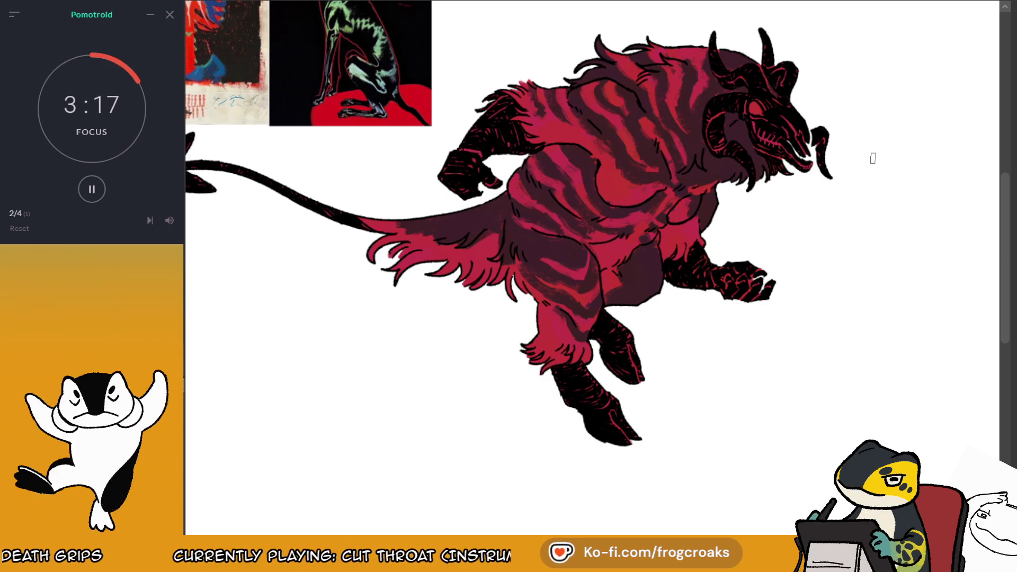
left_click_drag(490, 209, 490, 233)
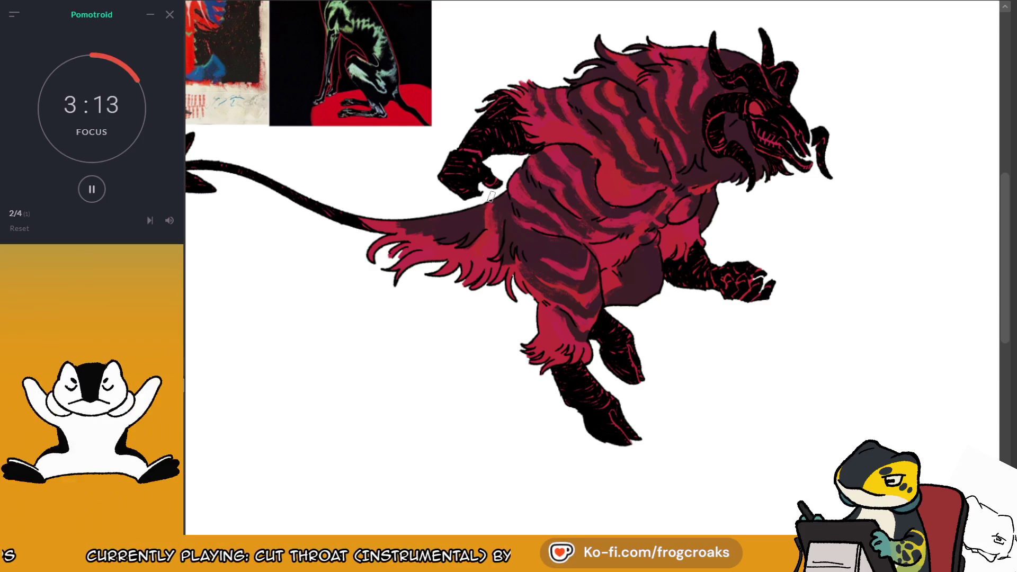
left_click_drag(488, 194, 483, 230)
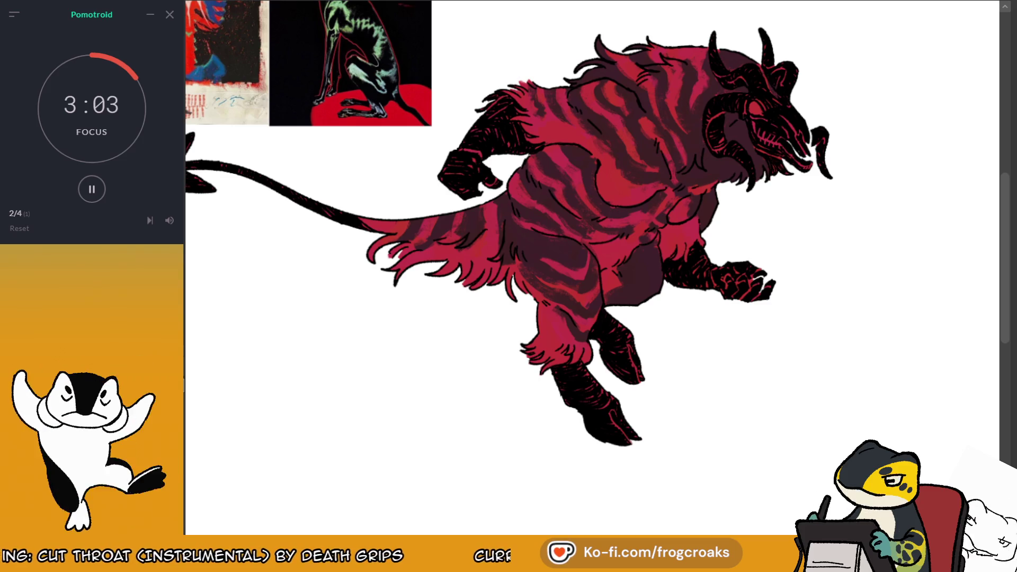
Brush a lighter patch onto the belly on the mirrored canvas, then restore orientation
key("m")
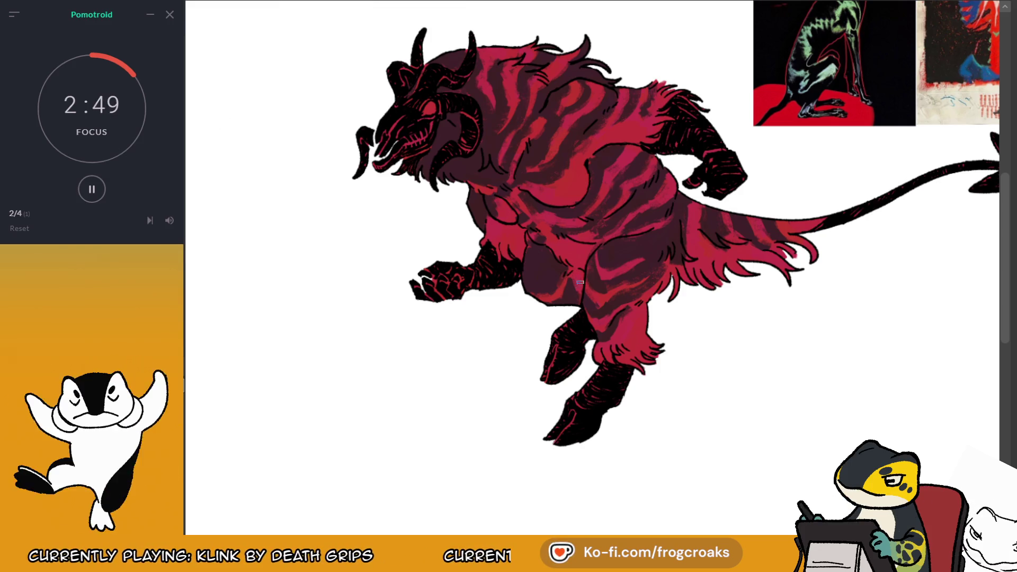
left_click_drag(527, 285, 526, 273)
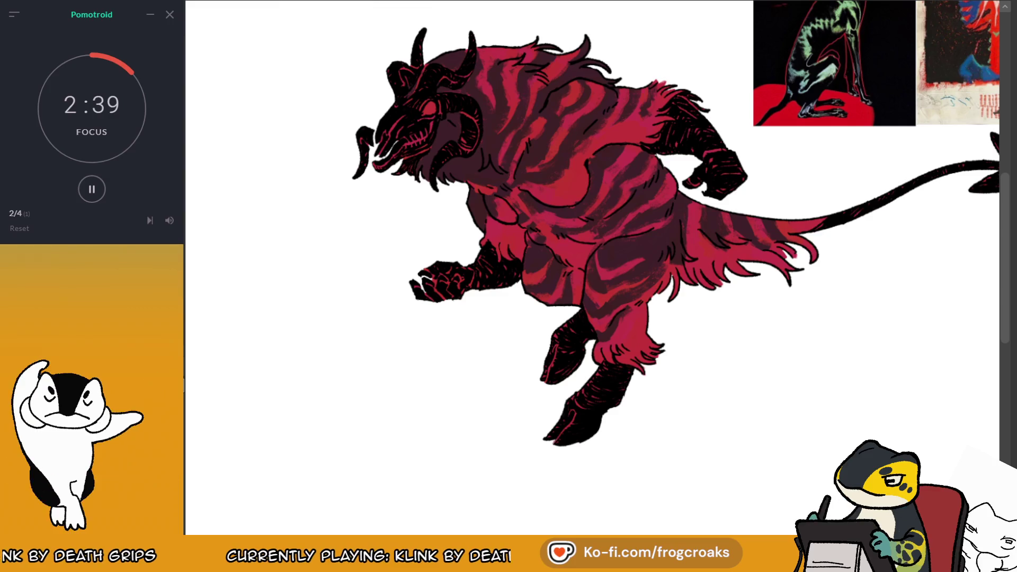
key("m")
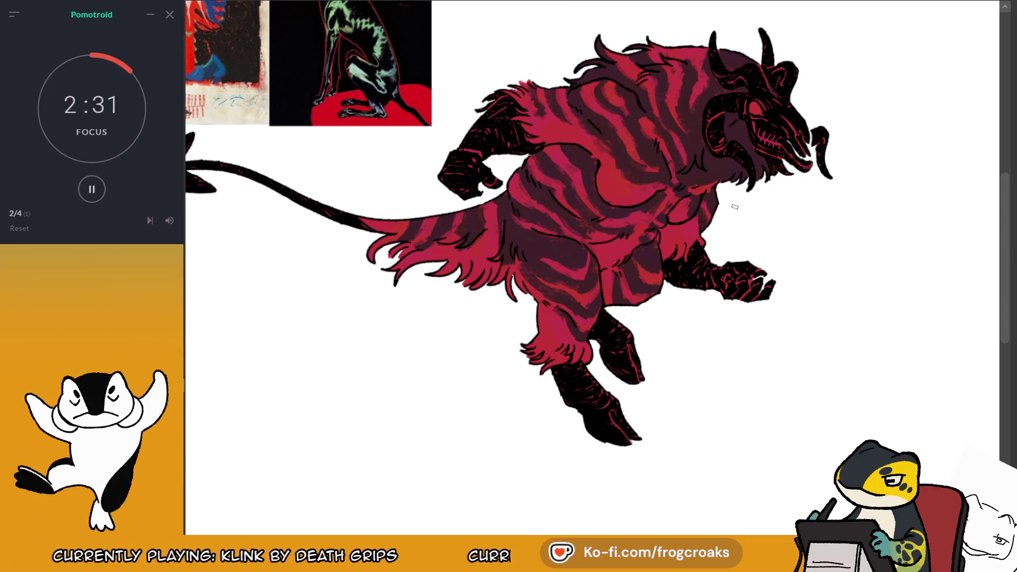
scroll(734, 207, "down", 5)
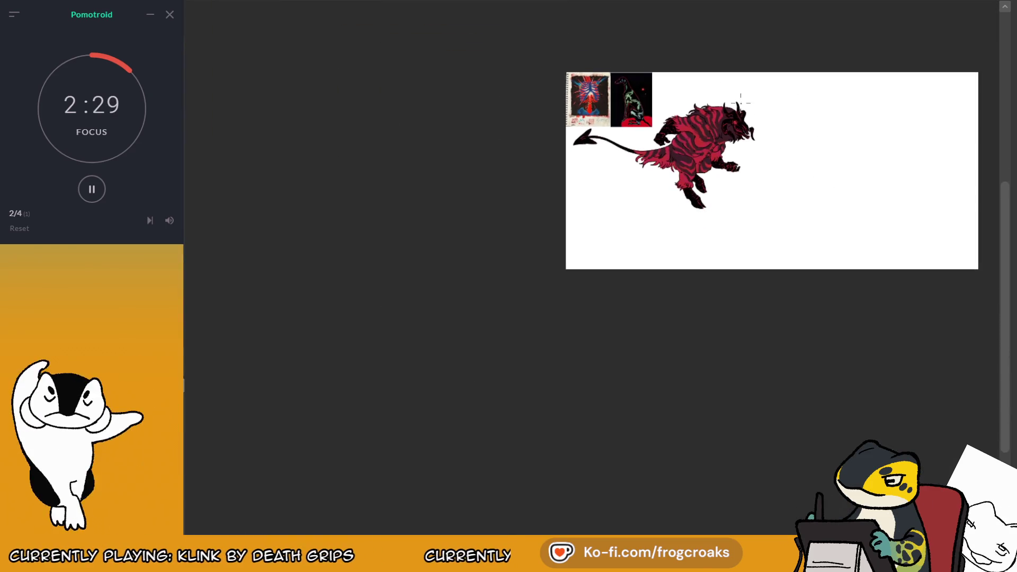
Paint red strokes over the dark chin and neck below the horn on the mirrored canvas
scroll(740, 101, "up", 2)
scroll(721, 127, "up", 2)
scroll(699, 149, "up", 2)
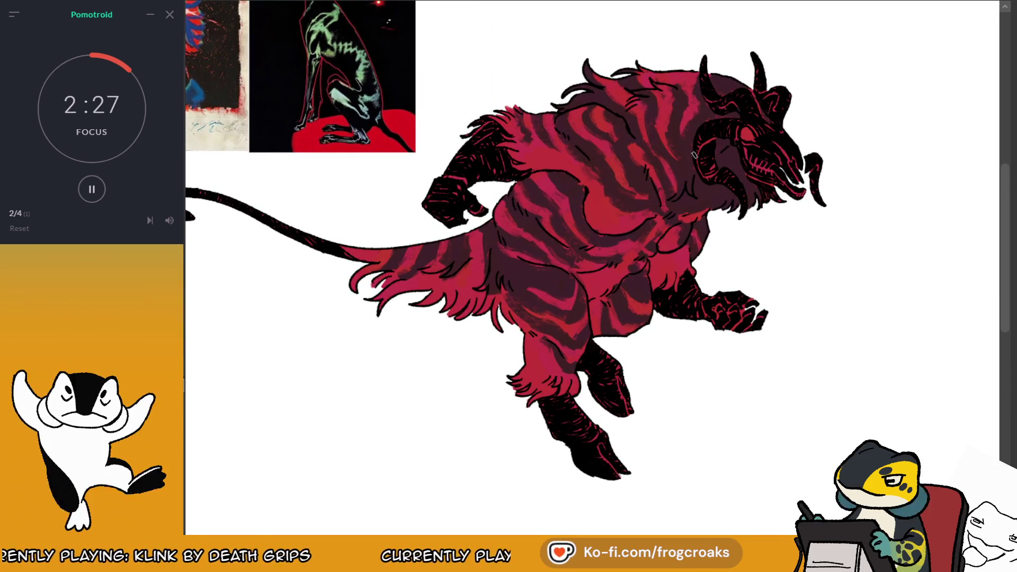
key("m")
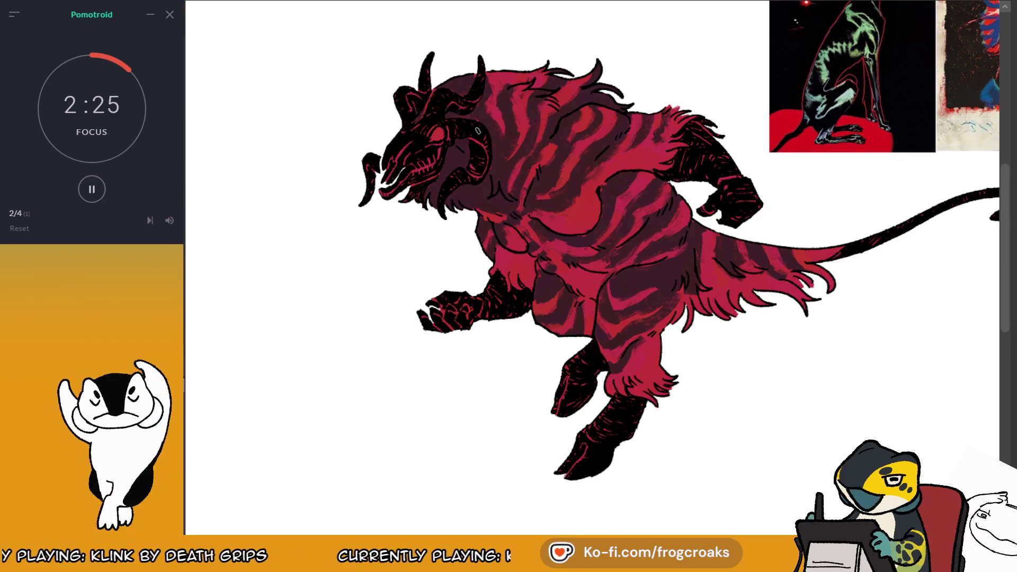
left_click_drag(445, 159, 506, 196)
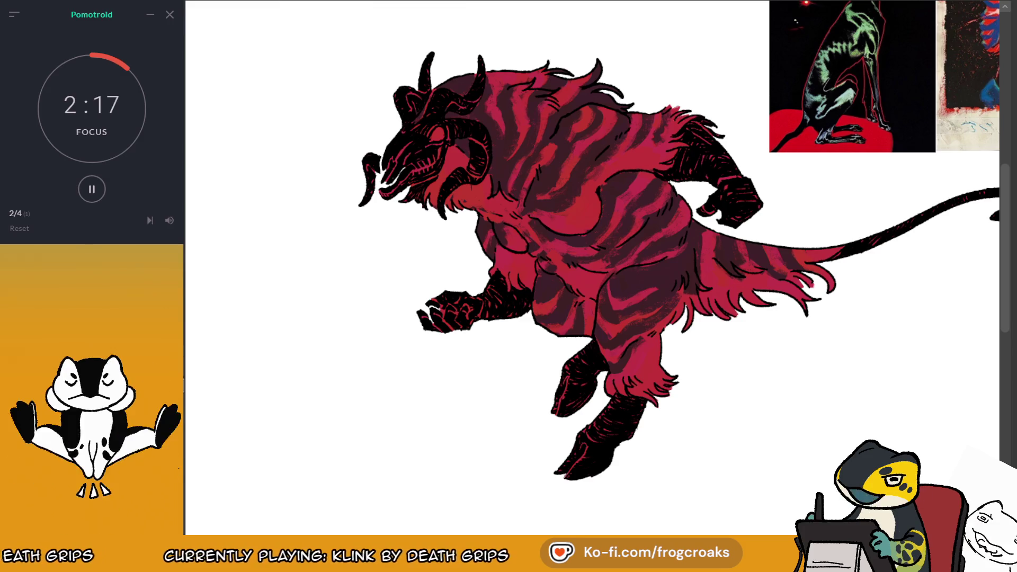
key("m")
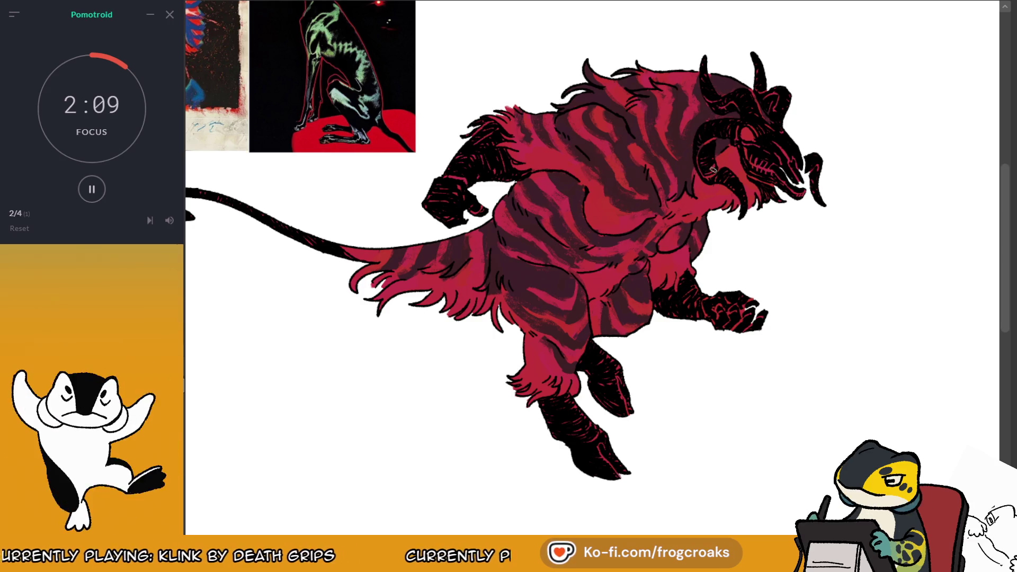
scroll(709, 186, "down", 3)
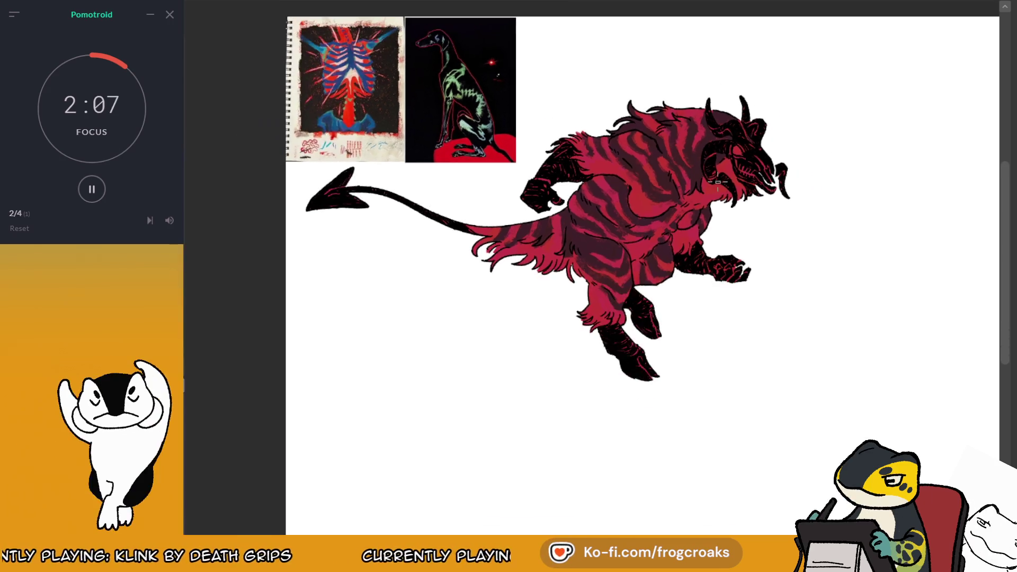
scroll(712, 155, "down", 2)
scroll(790, 154, "up", 2)
scroll(620, 145, "up", 3)
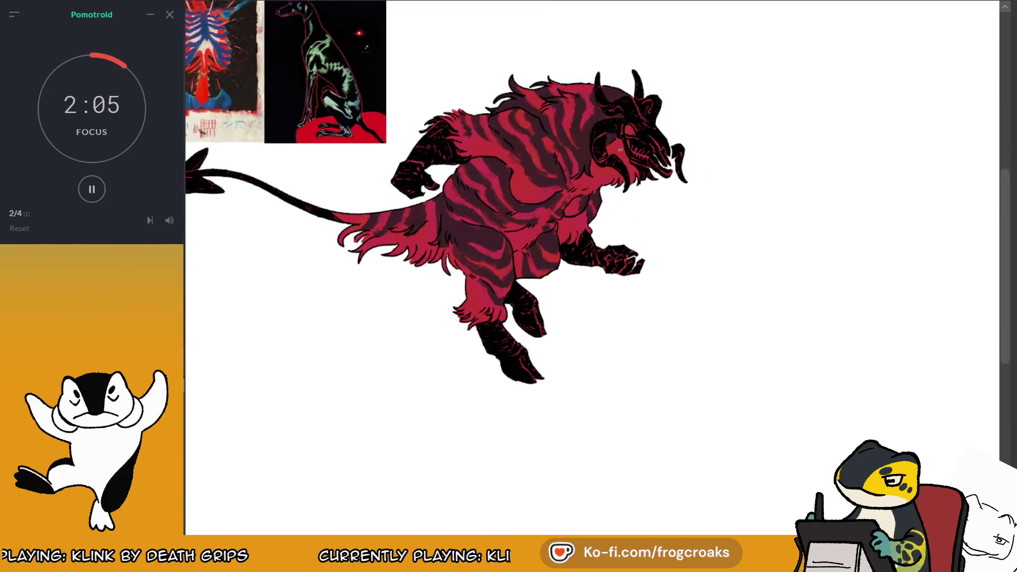
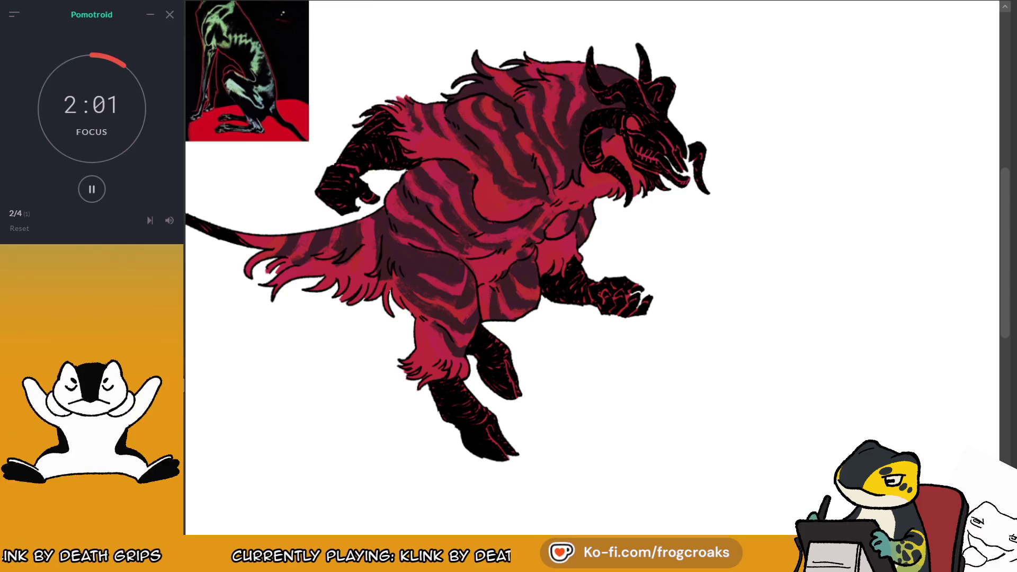
Reposition the view and brush a darker patch onto the creature's chest
left_click_drag(589, 254, 743, 300)
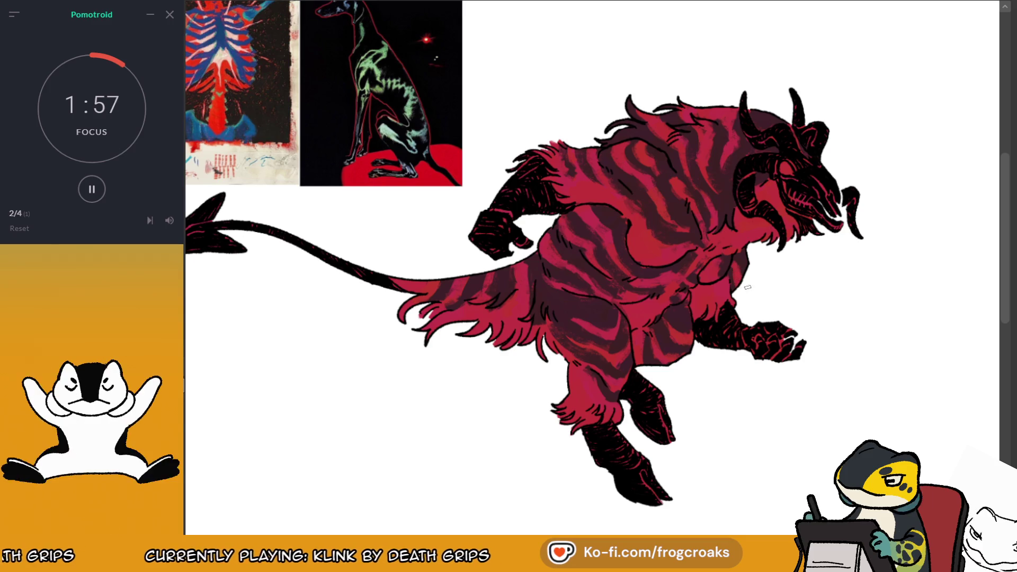
scroll(749, 236, "down", 2)
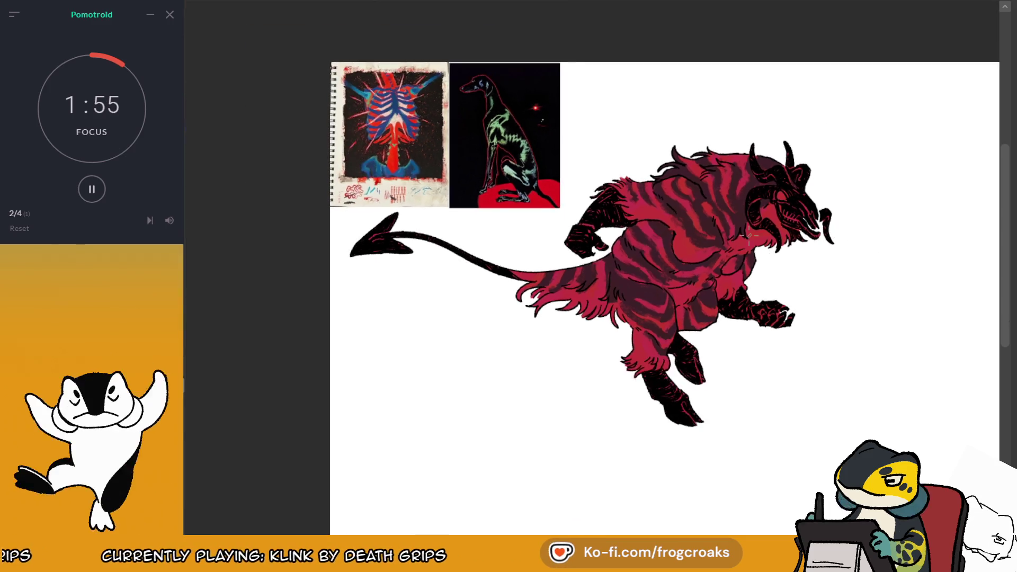
scroll(748, 236, "down", 1)
scroll(722, 336, "up", 1)
scroll(720, 318, "up", 1)
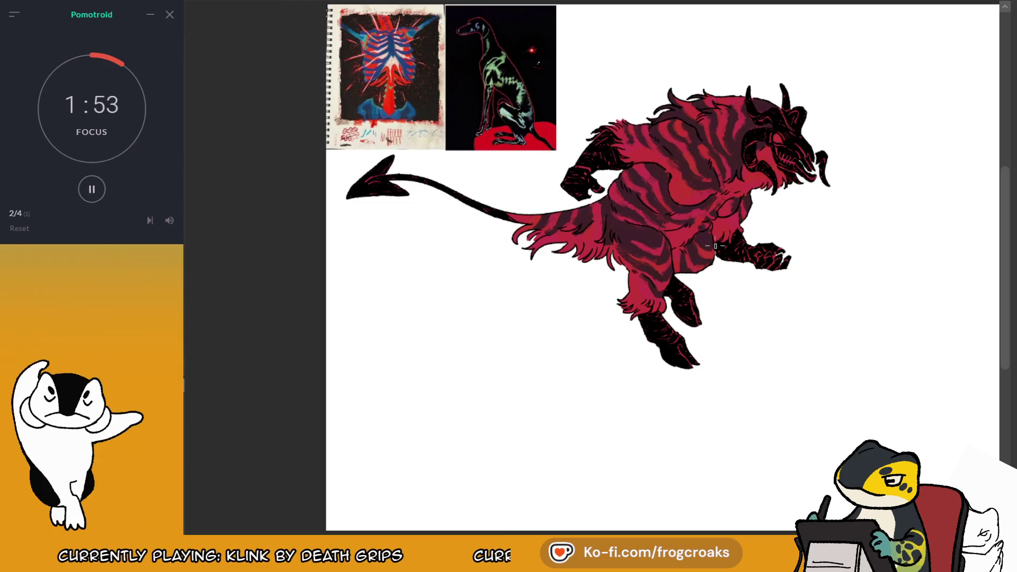
scroll(712, 191, "up", 1)
scroll(711, 186, "up", 2)
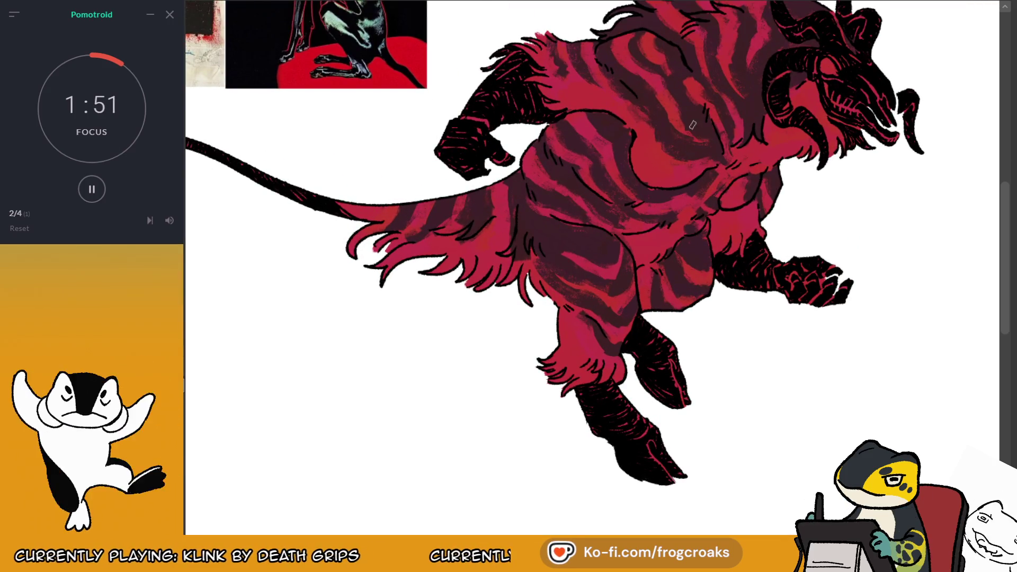
scroll(705, 111, "down", 2)
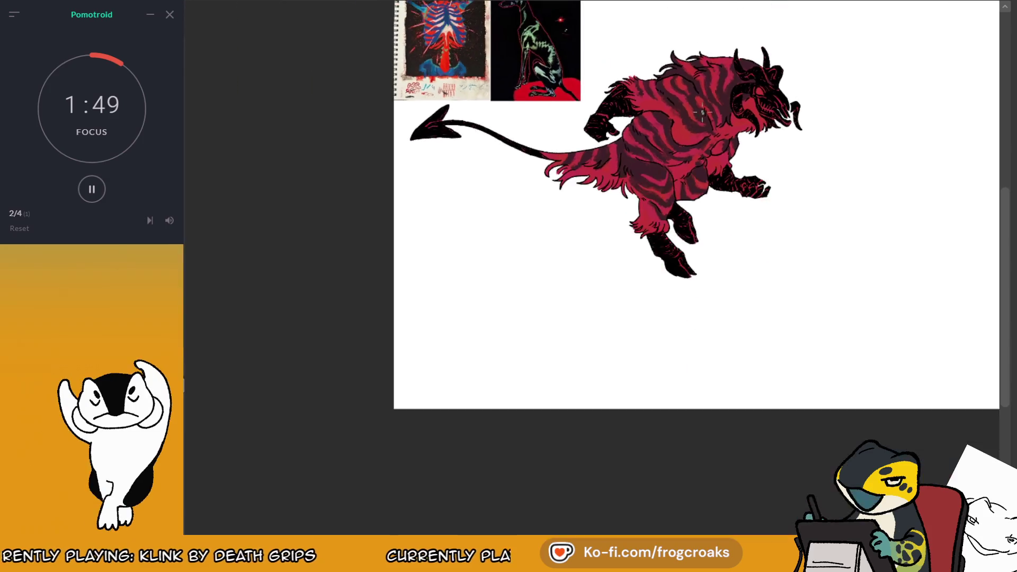
scroll(537, 118, "up", 2)
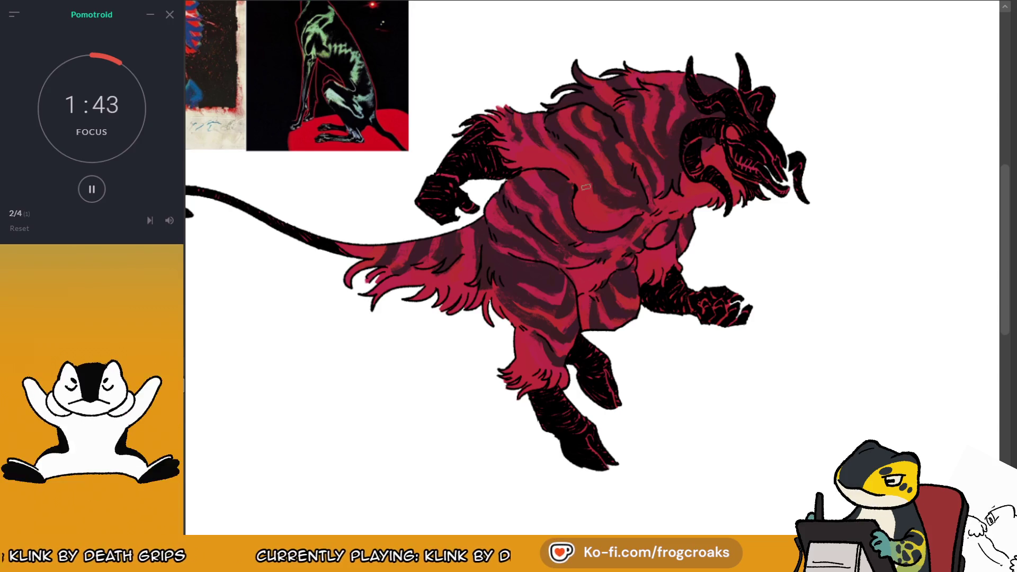
left_click_drag(588, 188, 651, 188)
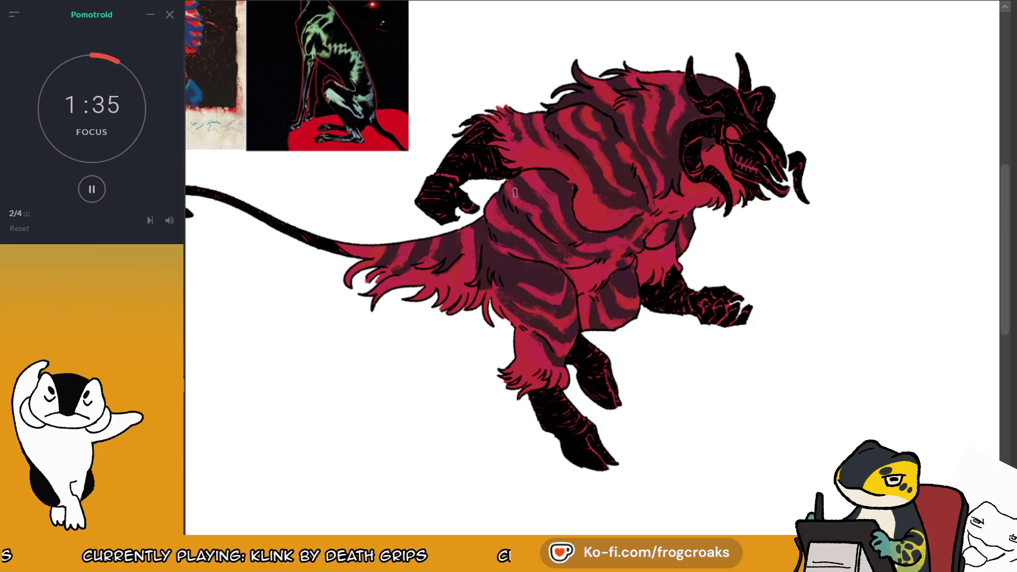
Nudge the view and sample the cream colour from the ribcage reference
scroll(597, 256, "down", 3)
scroll(537, 265, "up", 1)
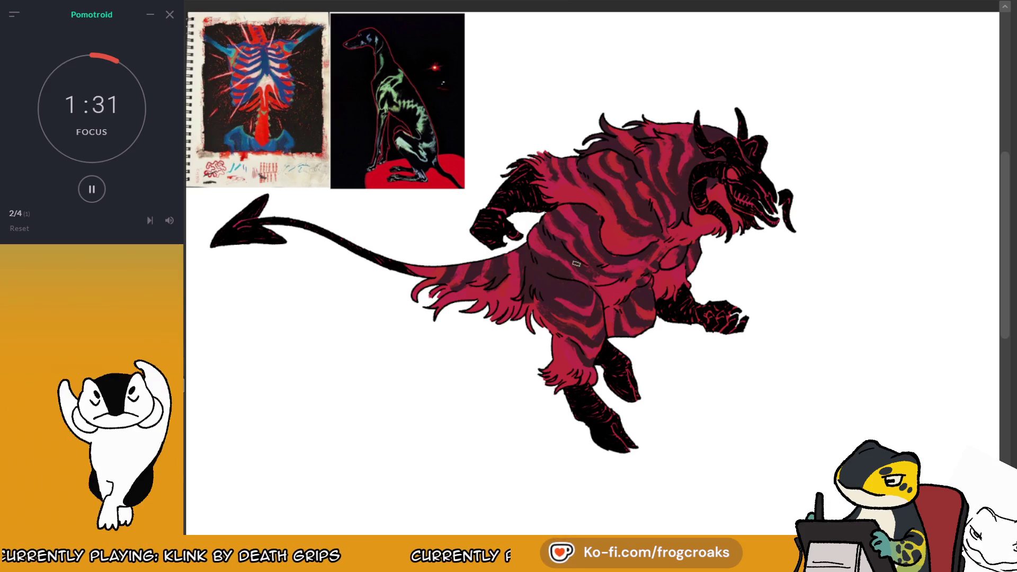
left_click_drag(583, 265, 608, 291)
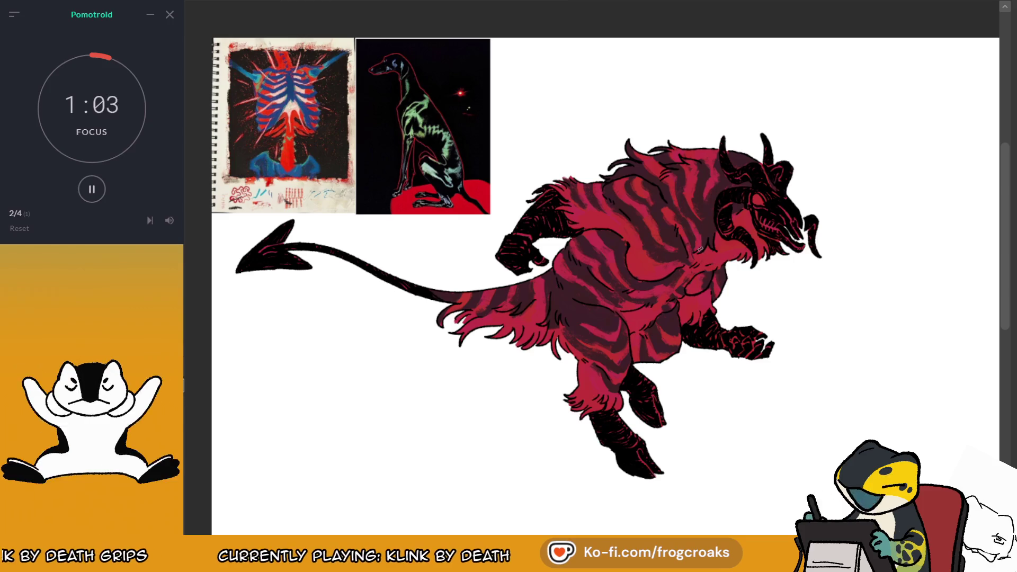
left_click(295, 102, "alt")
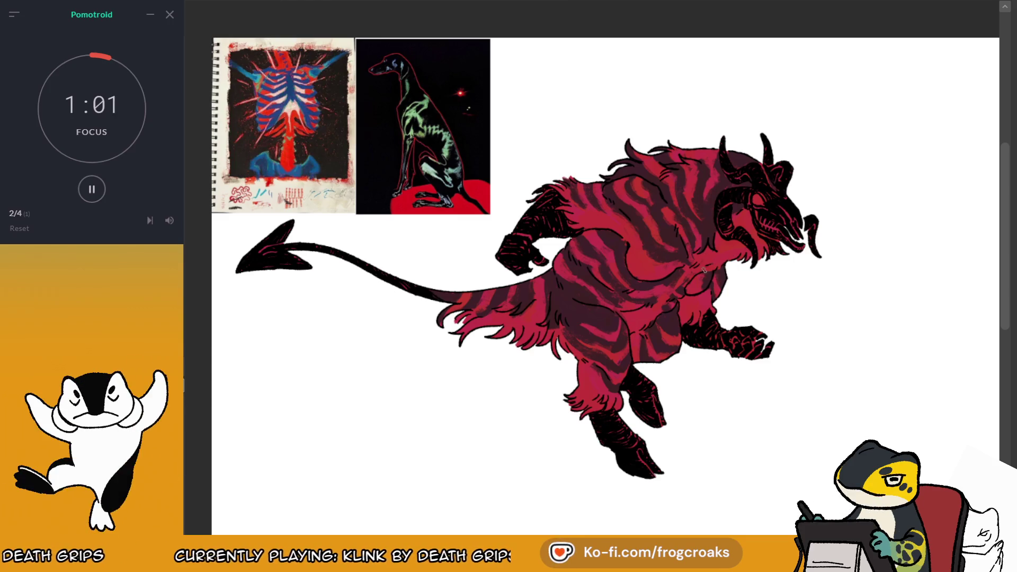
Paint pale cream rib strokes and beige patches across the demon's chest
left_click_drag(679, 265, 642, 264)
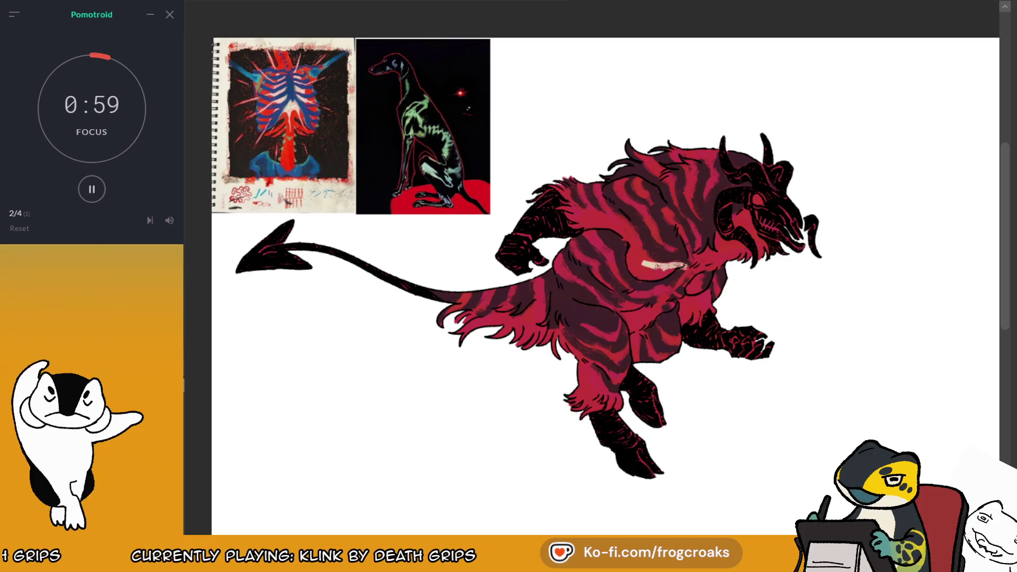
mouse_move(684, 236)
left_mouse_down()
mouse_move(692, 269)
mouse_move(703, 265)
mouse_move(677, 289)
left_mouse_up()
left_click_drag(728, 254, 718, 267)
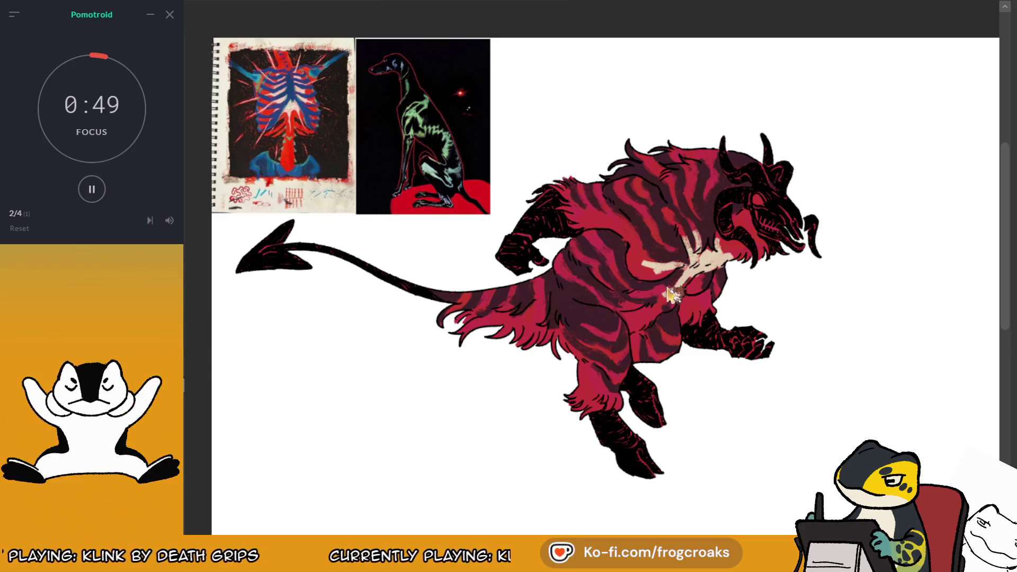
left_click_drag(657, 292, 628, 291)
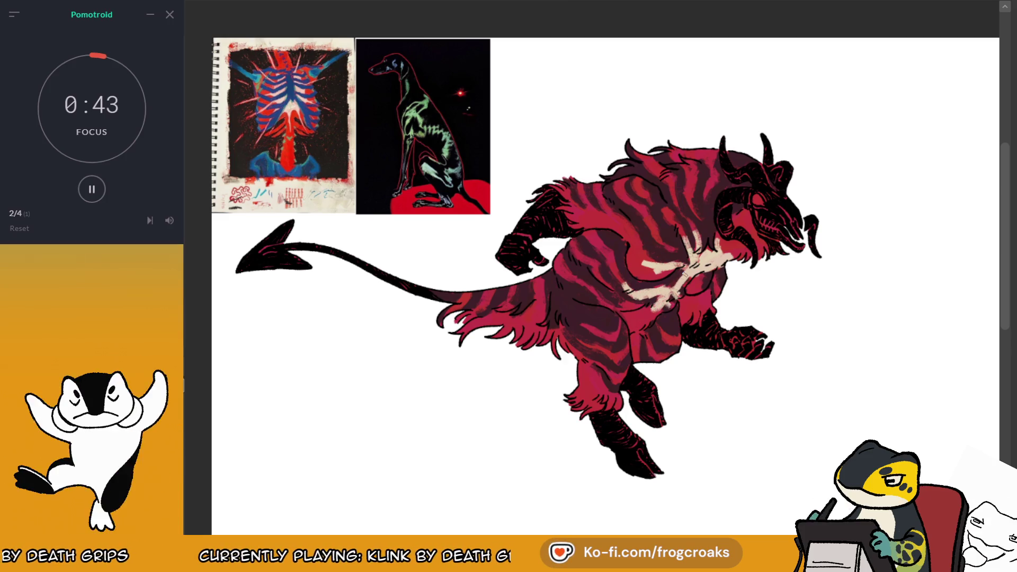
mouse_move(636, 248)
left_mouse_down()
mouse_move(640, 258)
mouse_move(625, 228)
left_mouse_up()
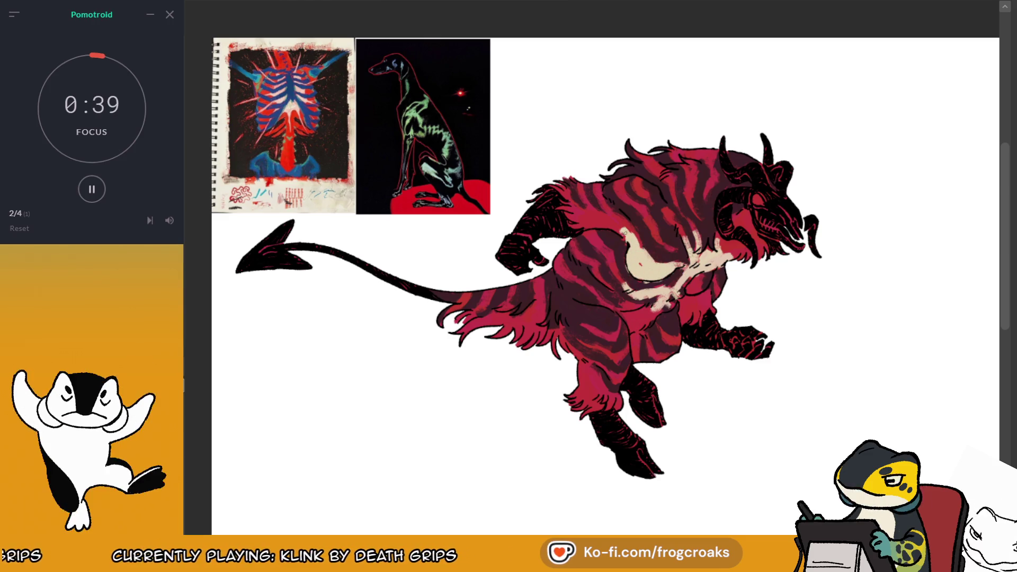
left_click_drag(701, 270, 688, 290)
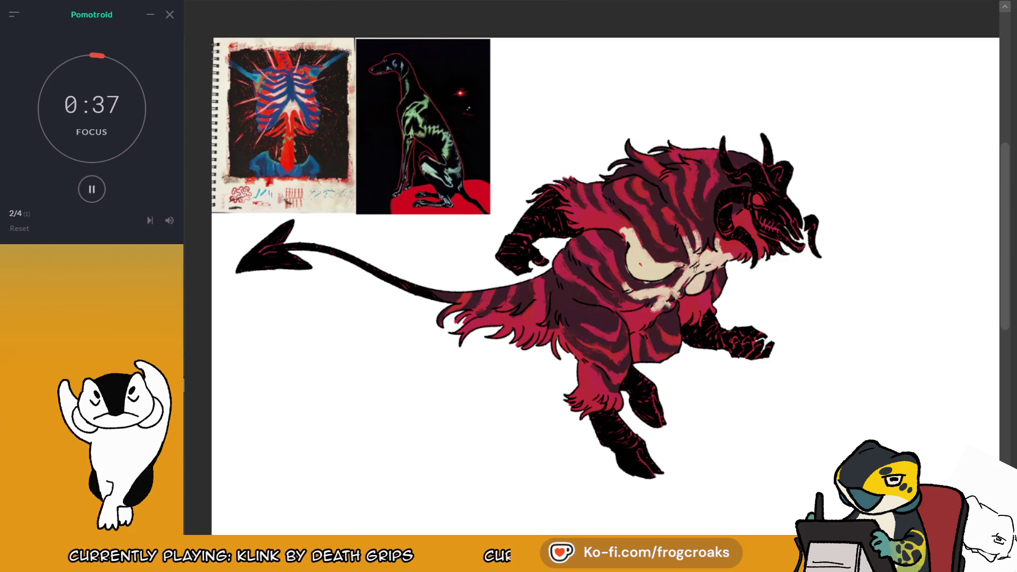
In a mirrored, zoomed view, hatch dark stripes over the cream chest and add upper-chest cream
key("m")
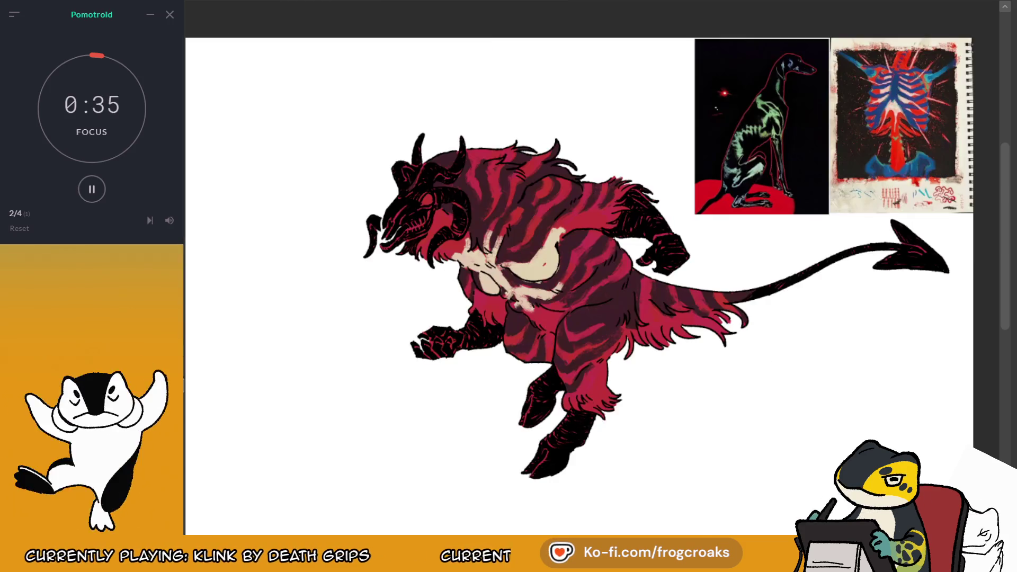
key("plus")
scroll(443, 265, "up", 2)
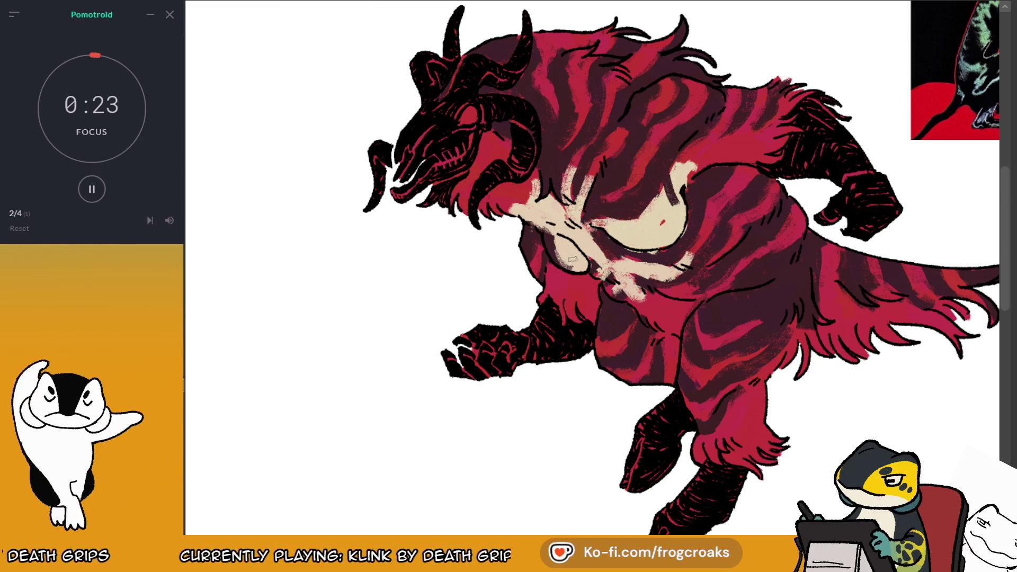
left_click_drag(618, 215, 672, 188)
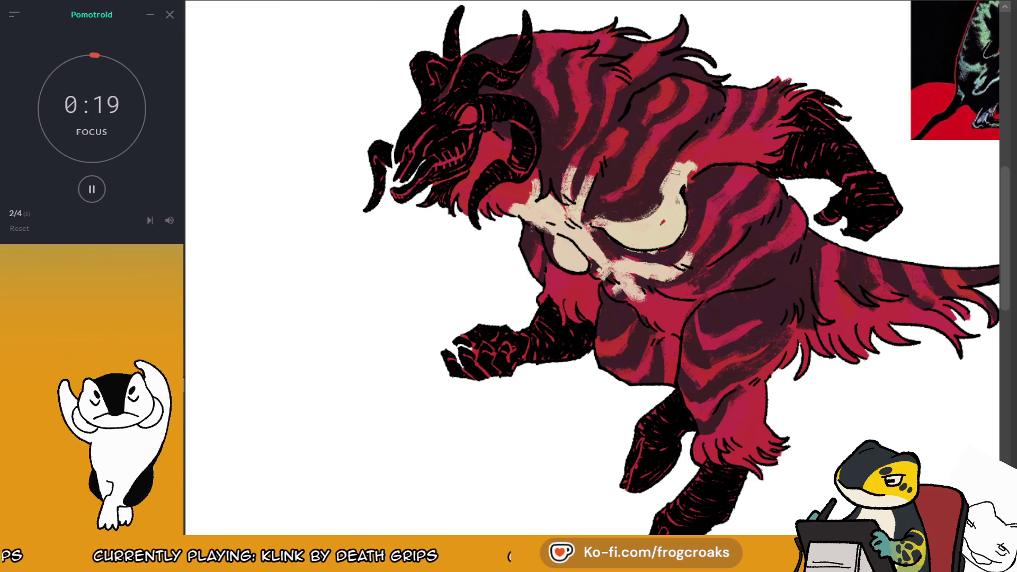
mouse_move(660, 226)
left_mouse_down()
mouse_move(601, 215)
mouse_move(624, 191)
mouse_move(572, 175)
left_mouse_up()
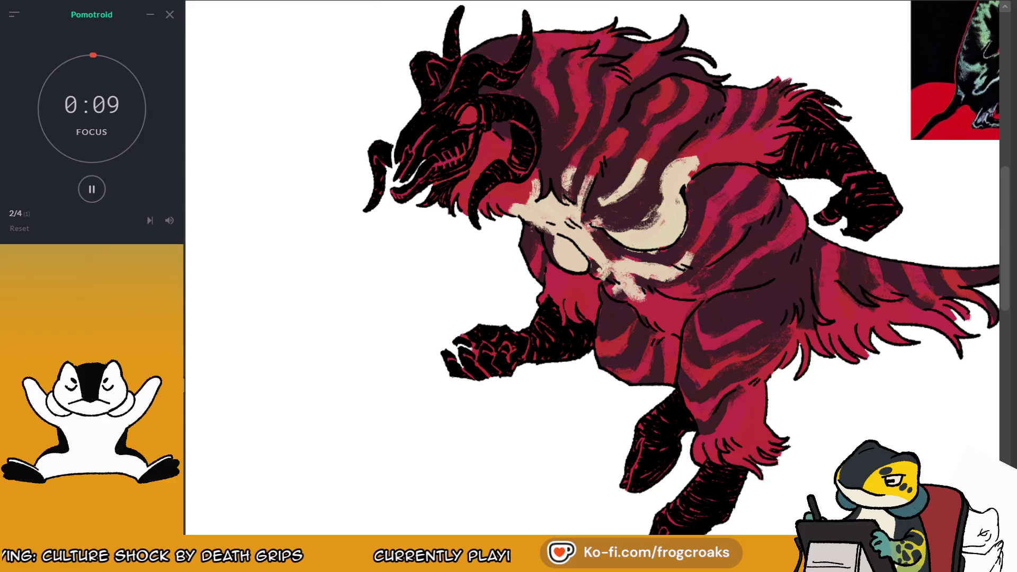
left_click_drag(588, 190, 602, 156)
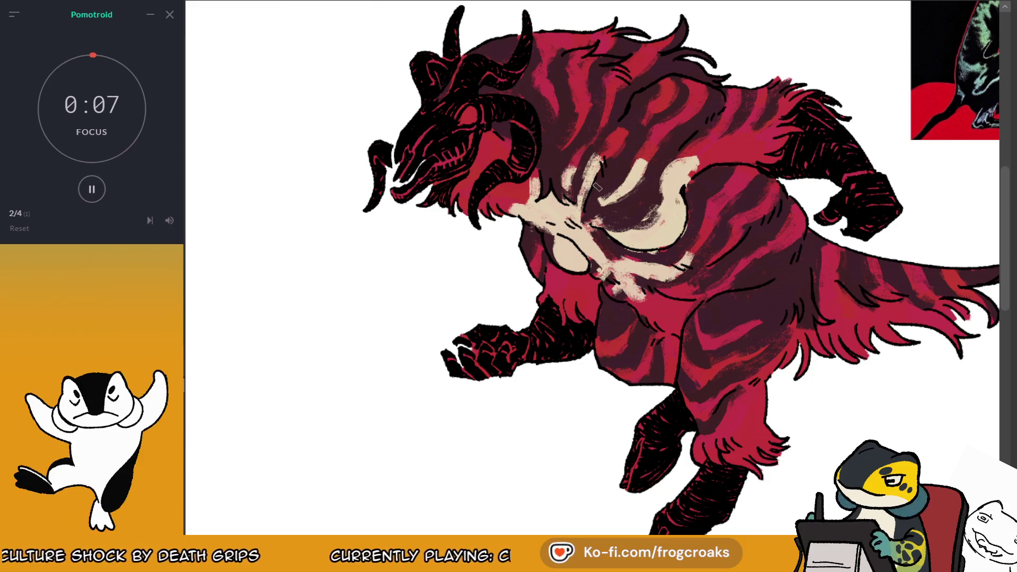
key("m")
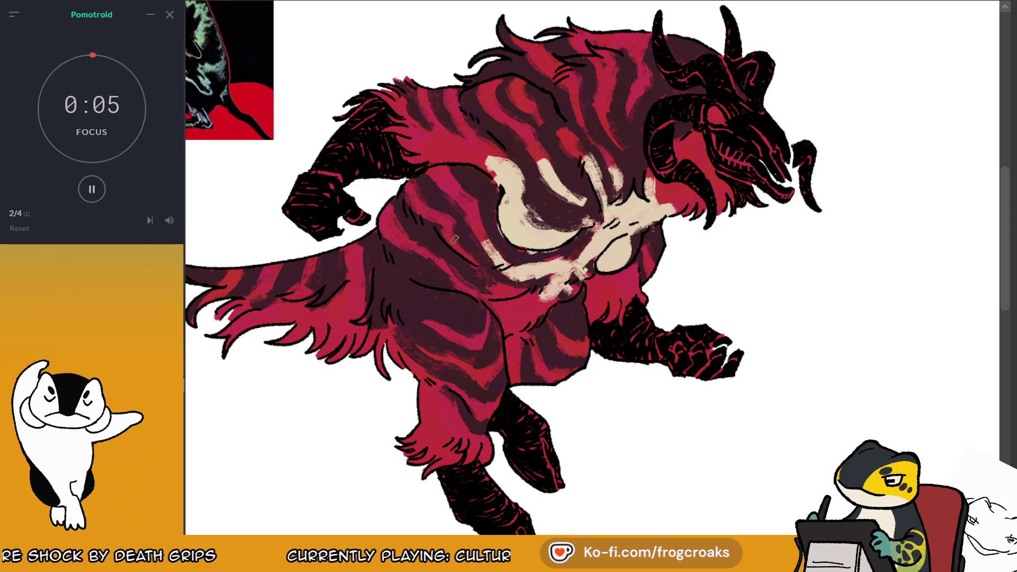
Paint cream strokes on the lower chest, zoom out, and reset the break timer to 5:00
mouse_move(487, 268)
left_mouse_down()
mouse_move(524, 296)
mouse_move(512, 331)
left_mouse_up()
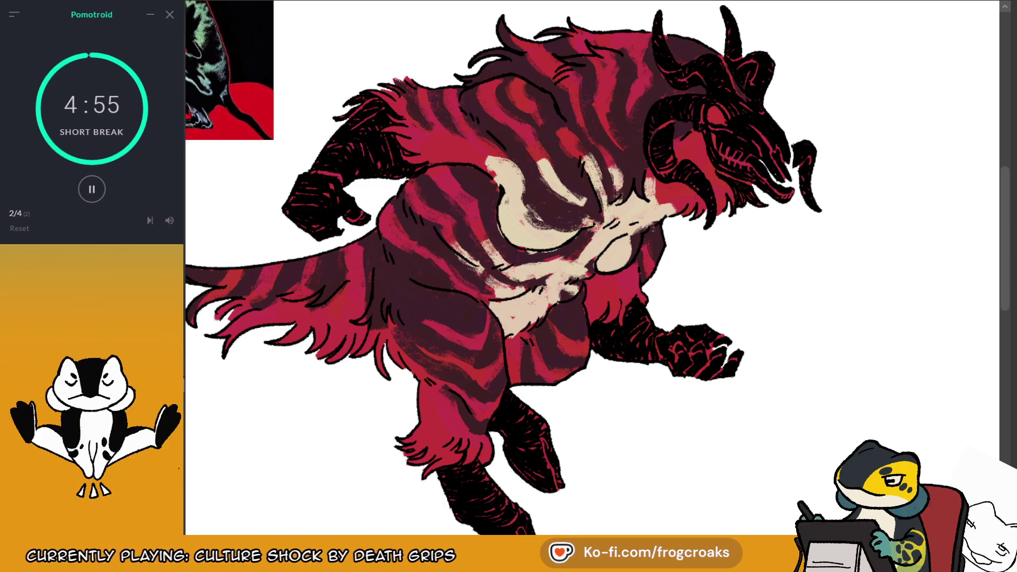
scroll(488, 337, "down", 4)
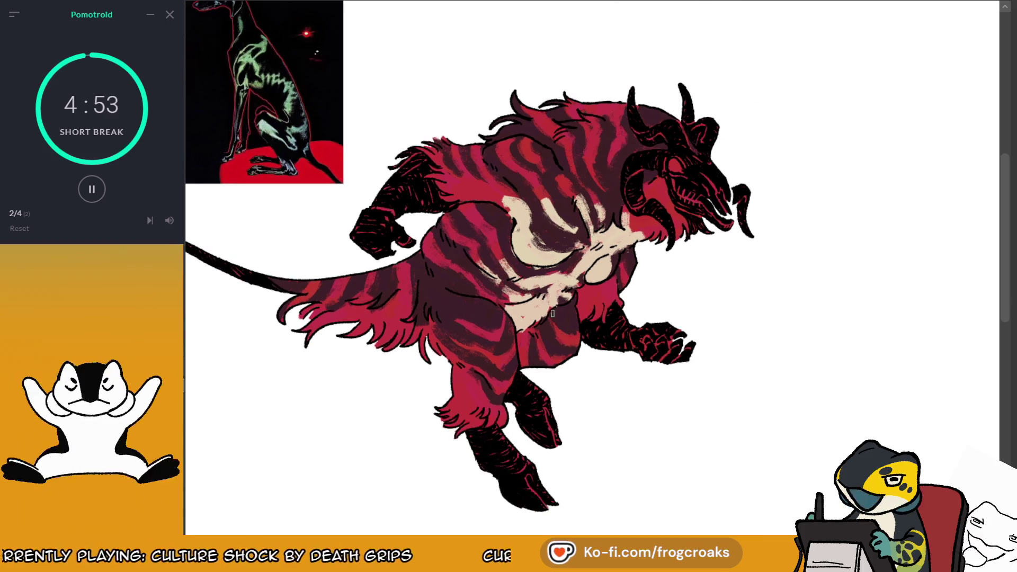
scroll(444, 317, "up", 2)
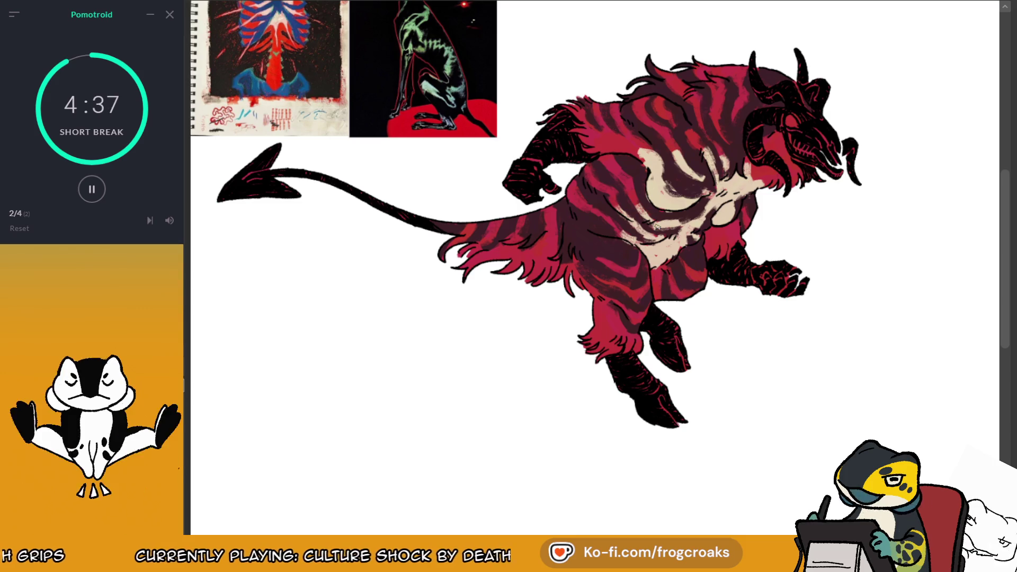
scroll(657, 227, "down", 1)
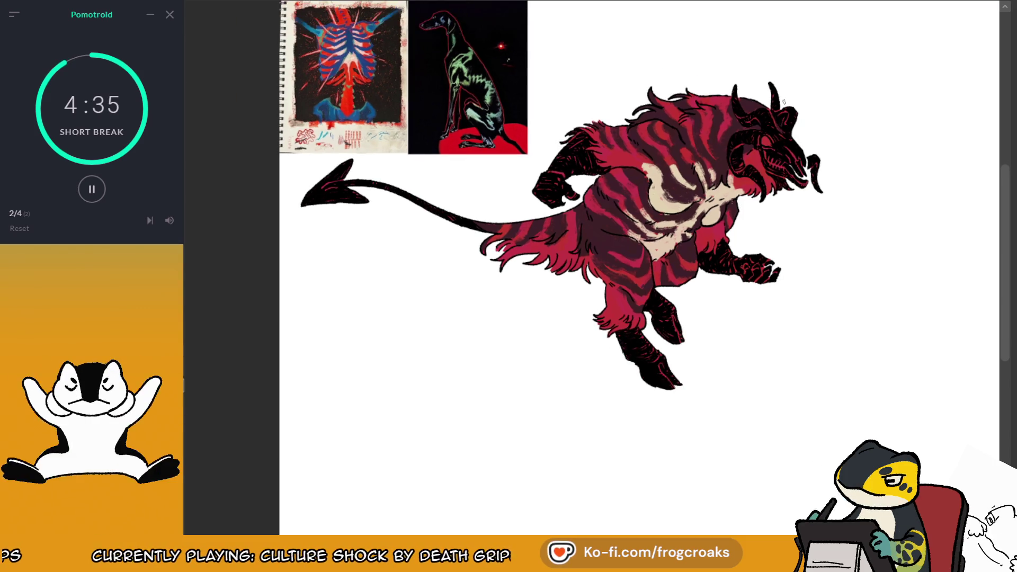
scroll(720, 180, "up", 1)
left_click(24, 231)
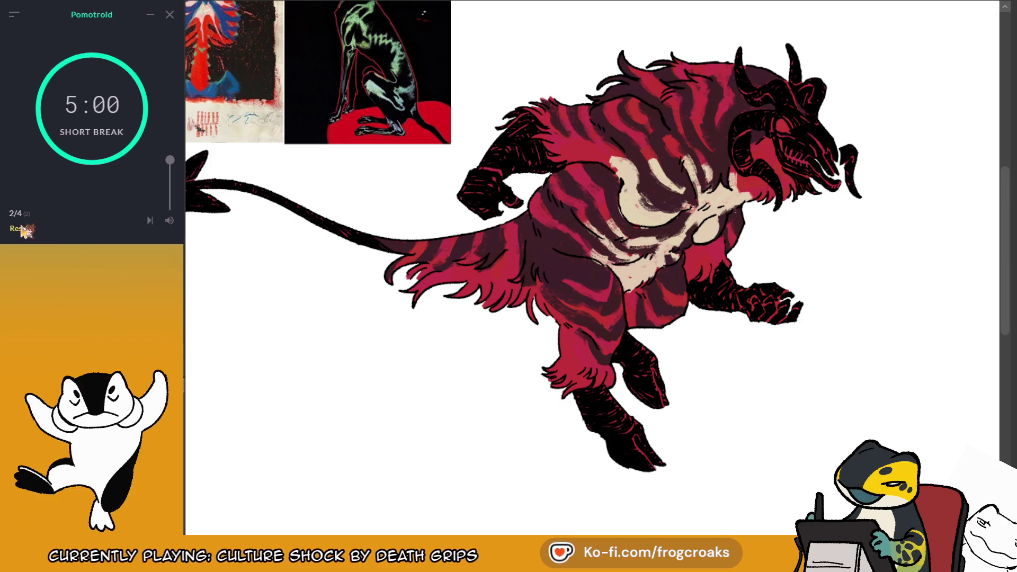
Start the short-break countdown while finishing the dark purple stripes around the cream chest
left_click(96, 190)
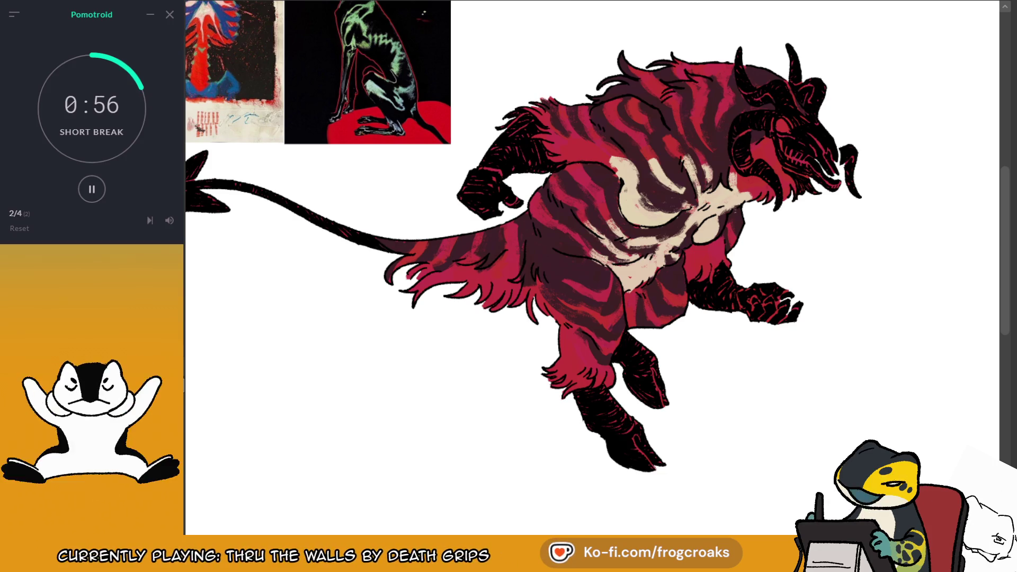
scroll(464, 130, "down", 1)
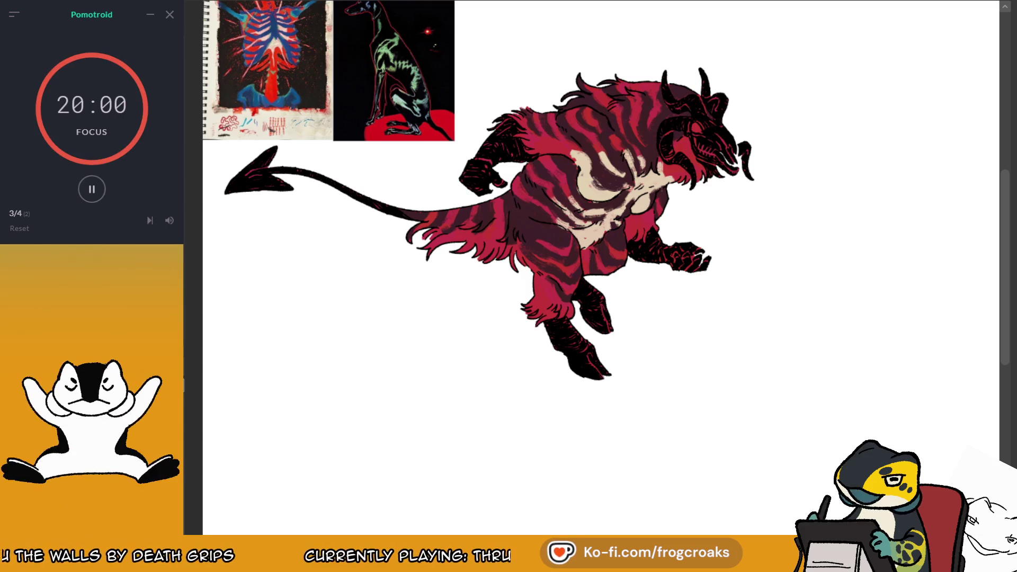
scroll(385, 190, "up", 3)
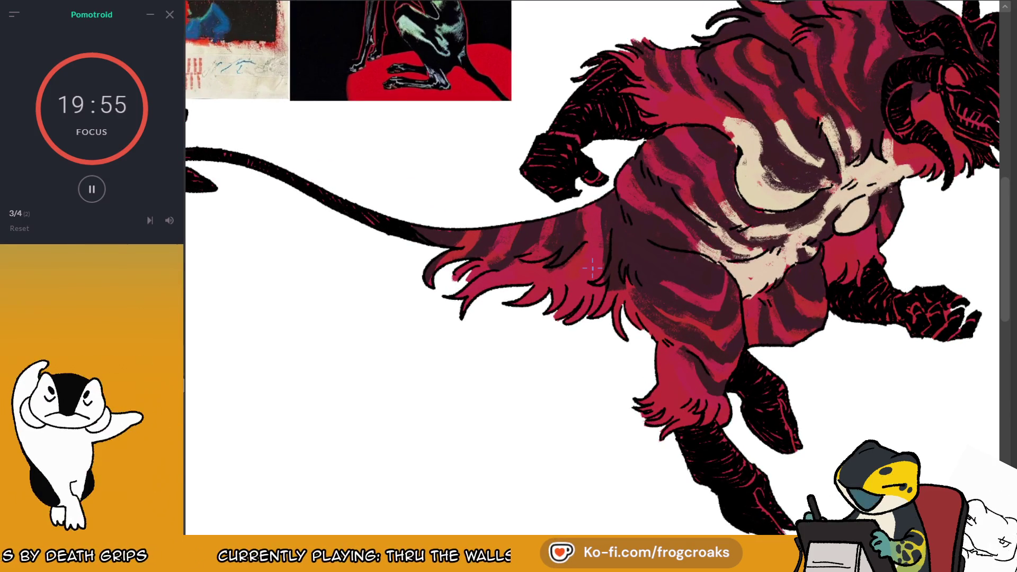
scroll(593, 267, "right", 3)
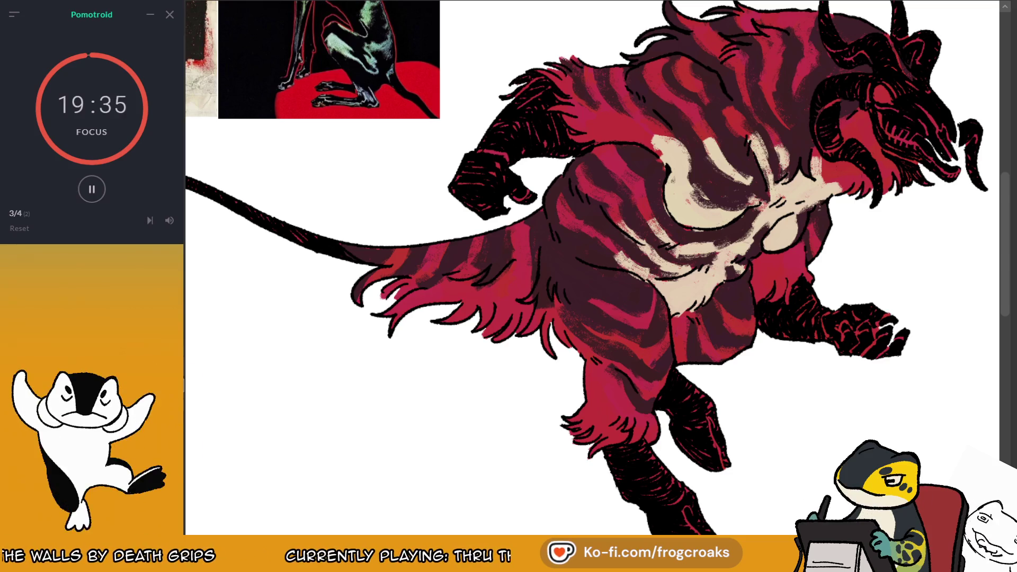
key("ctrl+minus")
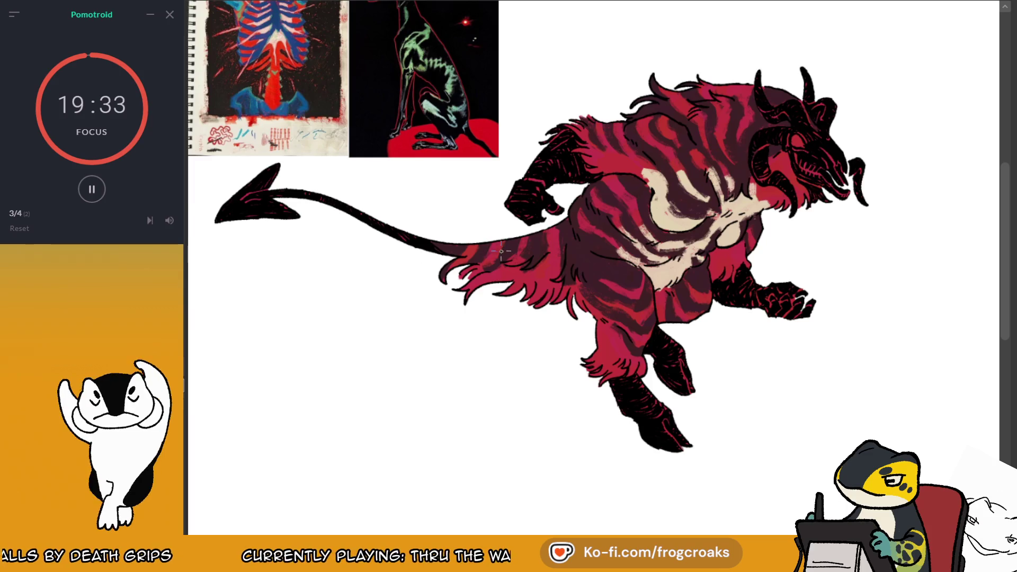
scroll(501, 251, "down", 3)
scroll(745, 255, "up", 3)
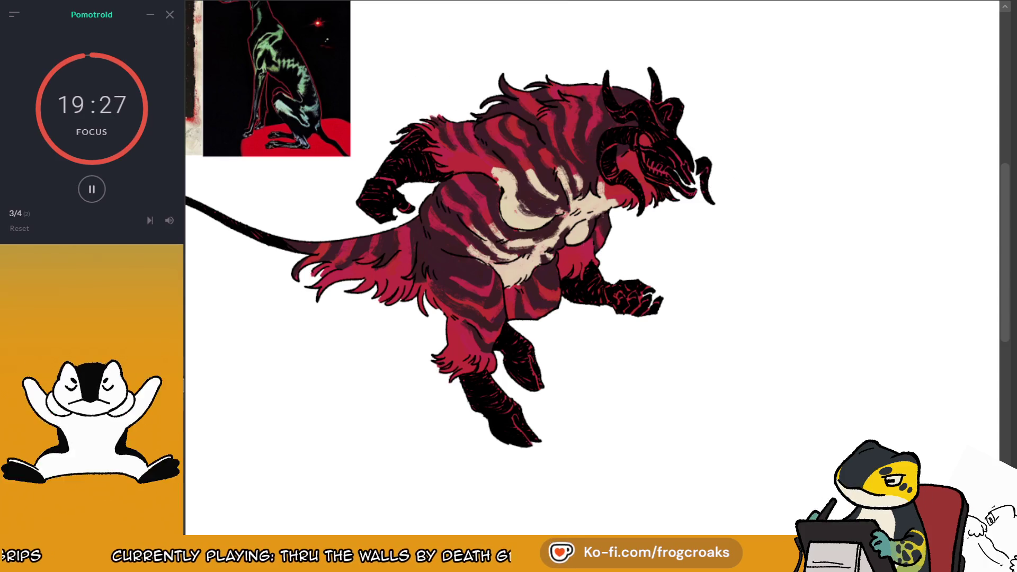
left_click(777, 94)
Dab a column of dark purple, red and cream swatches, then pick the dark purple
left_click(776, 94)
left_click(777, 94)
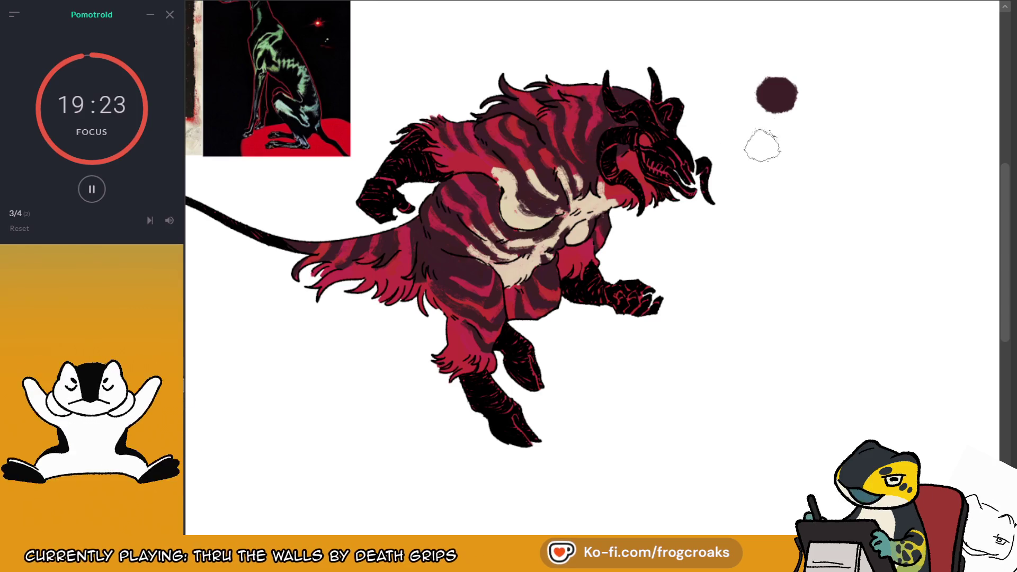
left_click(777, 119)
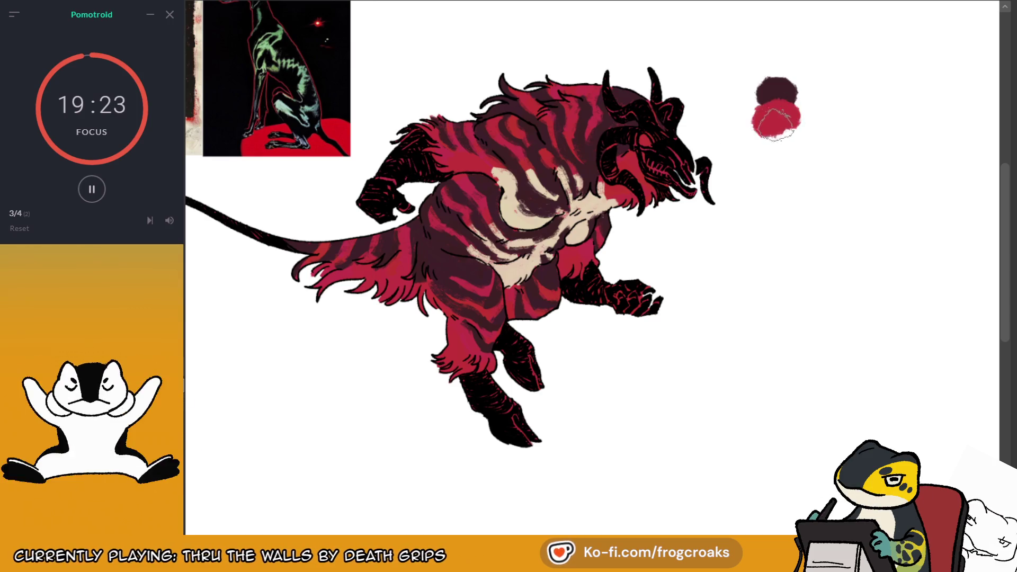
left_click(776, 151)
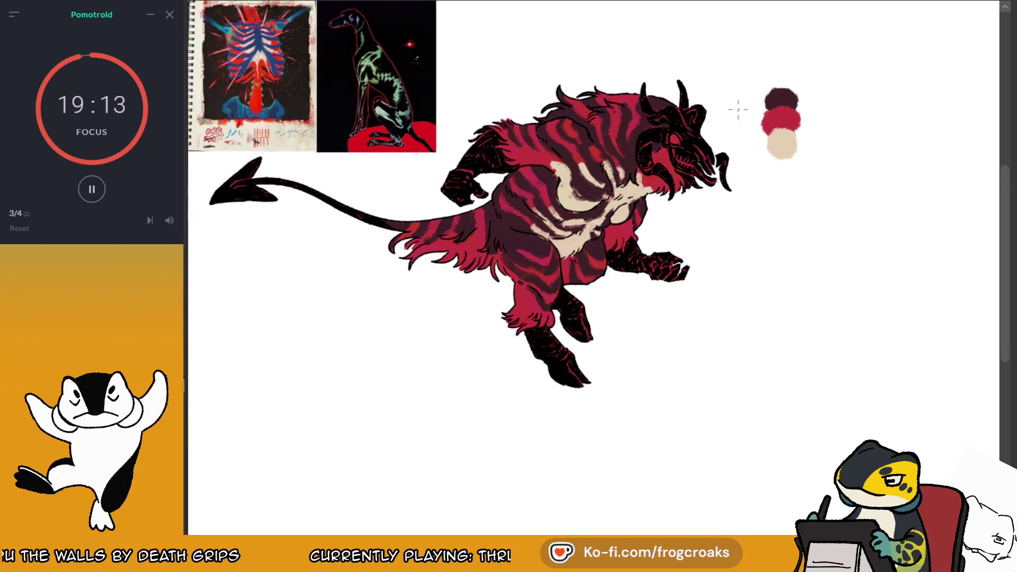
scroll(732, 124, "up", 2)
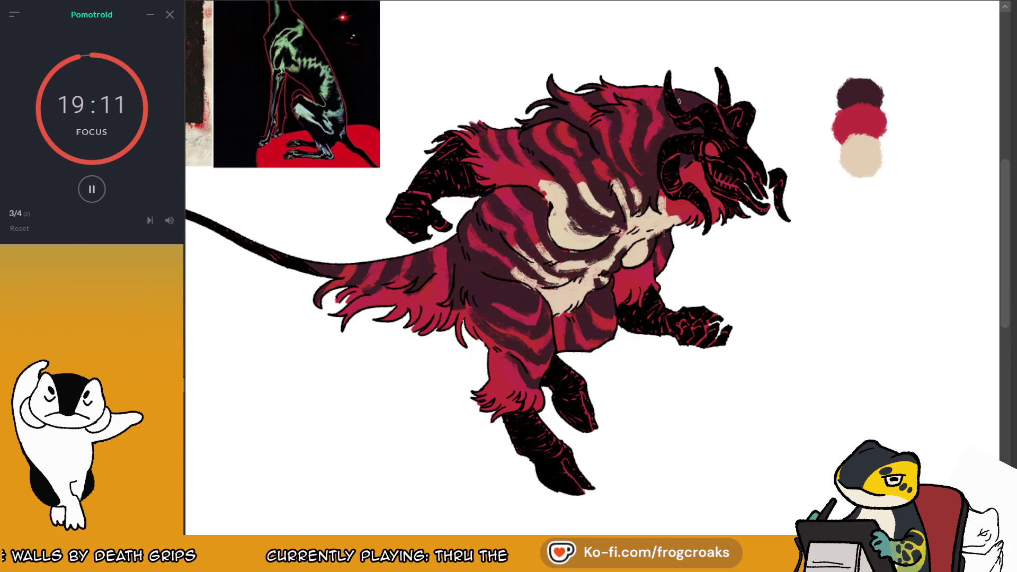
left_click(879, 91)
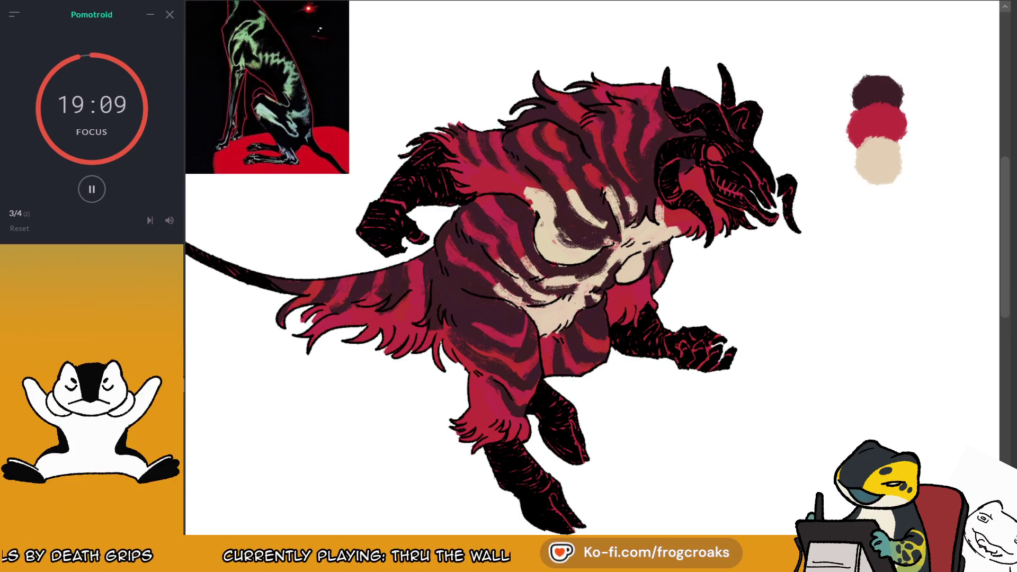
left_click(898, 119)
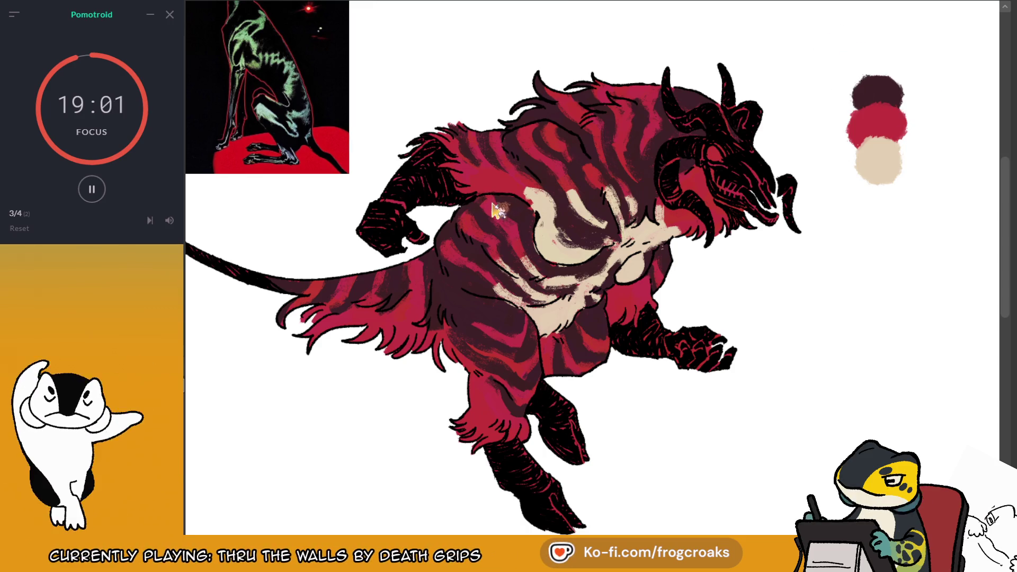
left_click(877, 123, "alt")
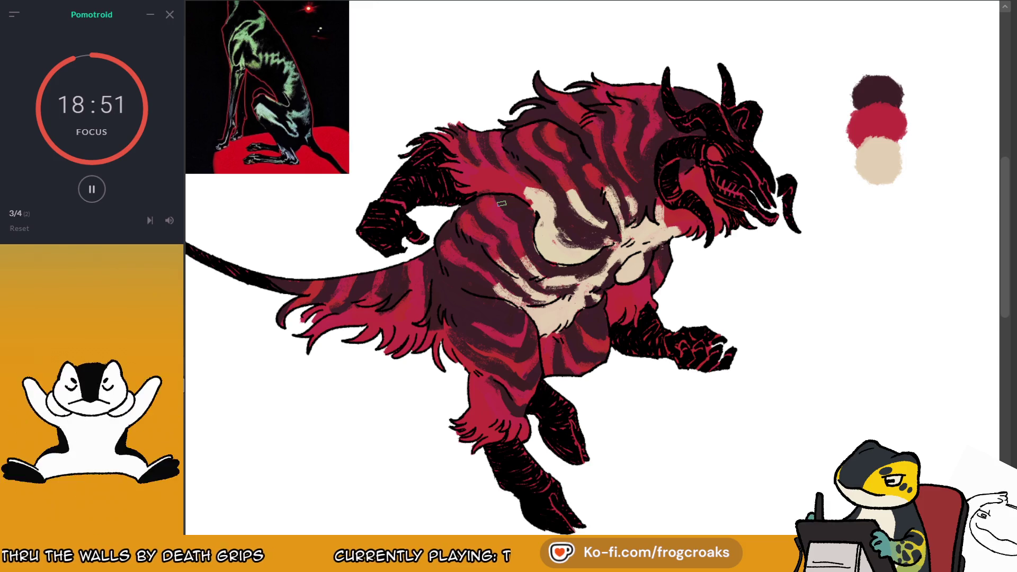
left_click(875, 127, "ctrl")
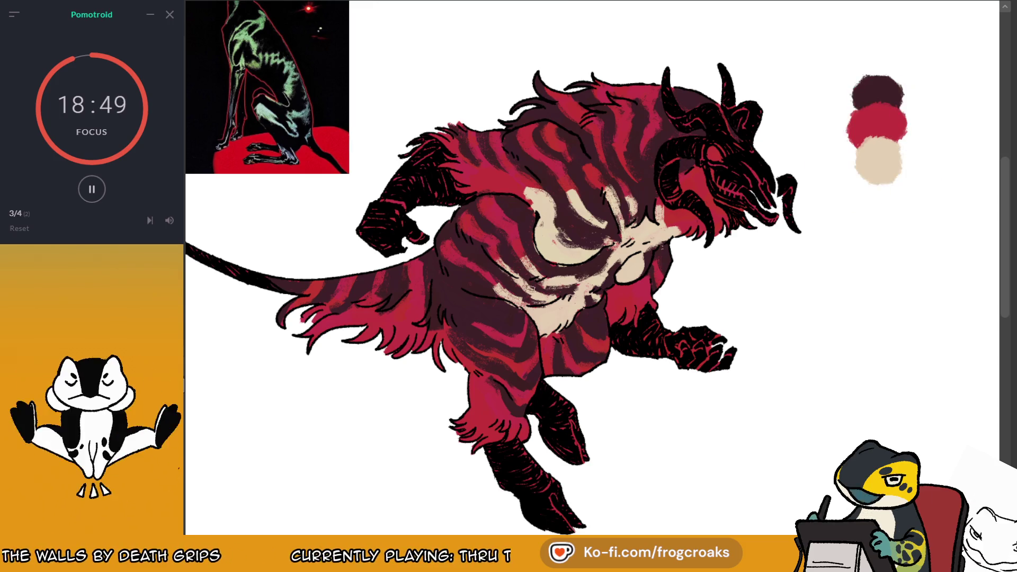
left_click(874, 88, "ctrl")
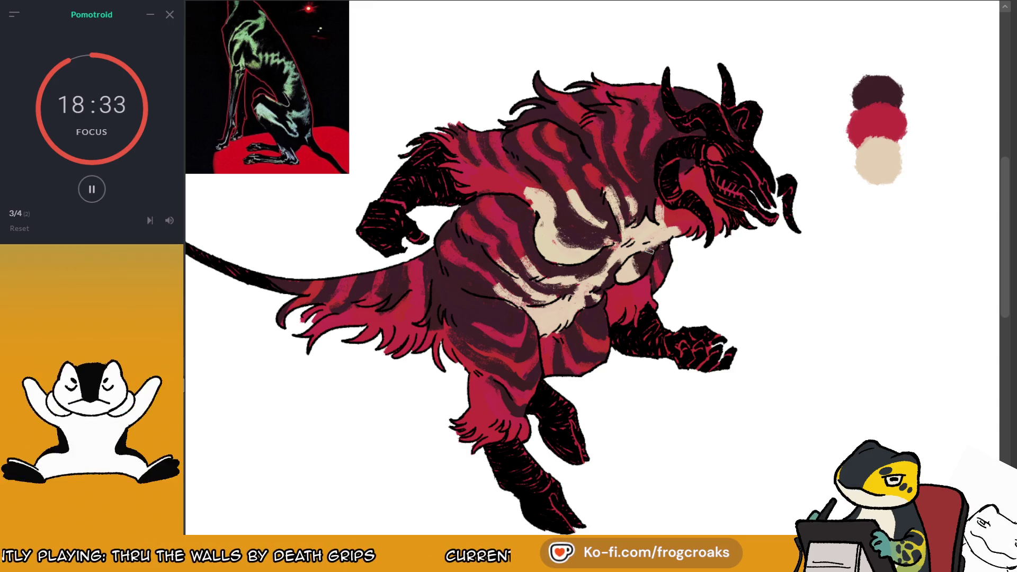
scroll(648, 250, "down", 1)
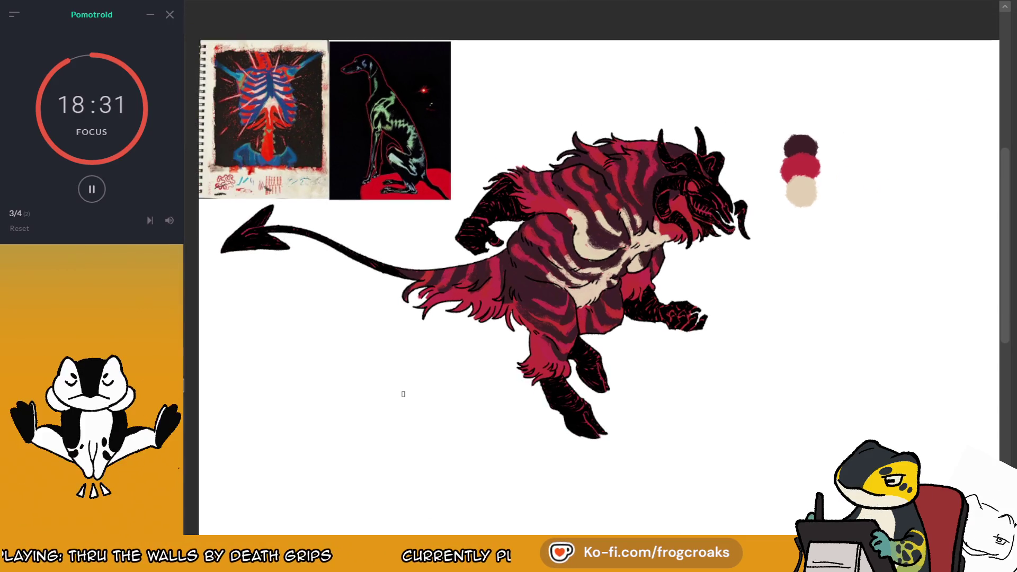
scroll(404, 394, "up", 2)
scroll(712, 180, "down", 1)
scroll(712, 180, "up", 2)
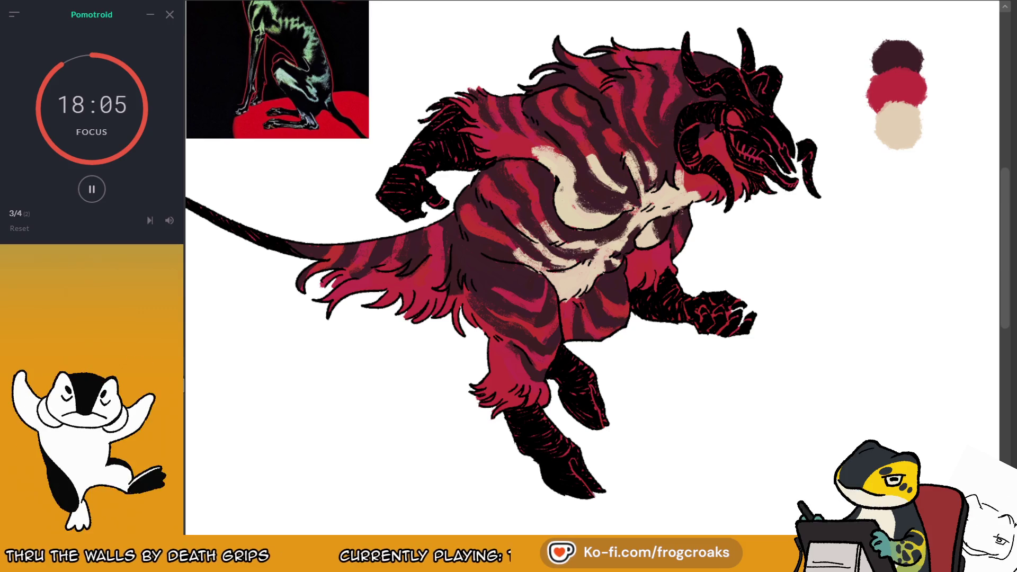
Brush gold highlights along the cream chest patch edges and re-centre the beast
mouse_move(553, 164)
left_mouse_down()
mouse_move(541, 154)
mouse_move(548, 158)
left_mouse_up()
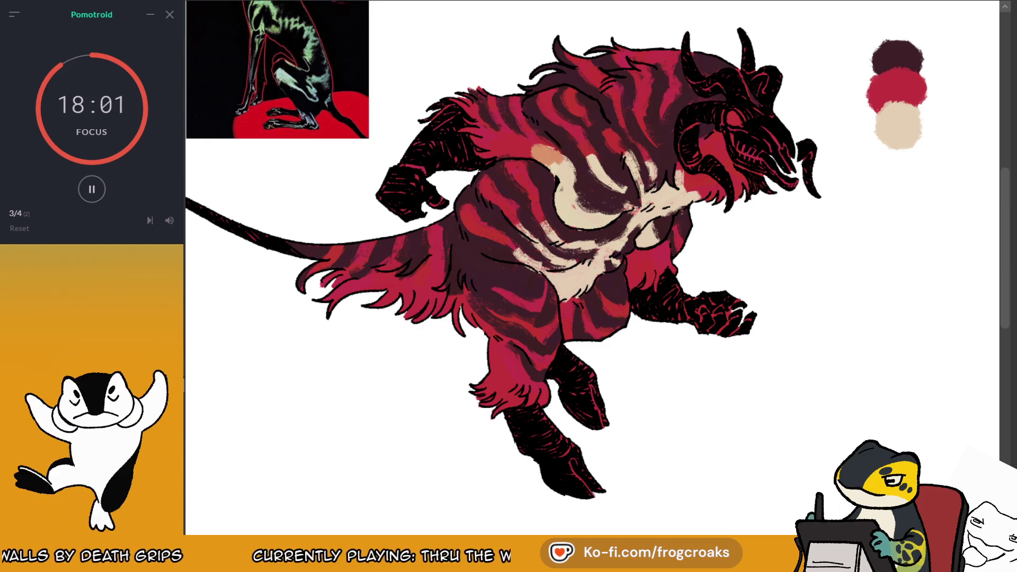
mouse_move(534, 148)
left_mouse_down()
mouse_move(556, 154)
mouse_move(546, 160)
mouse_move(596, 155)
mouse_move(653, 170)
mouse_move(684, 197)
left_mouse_up()
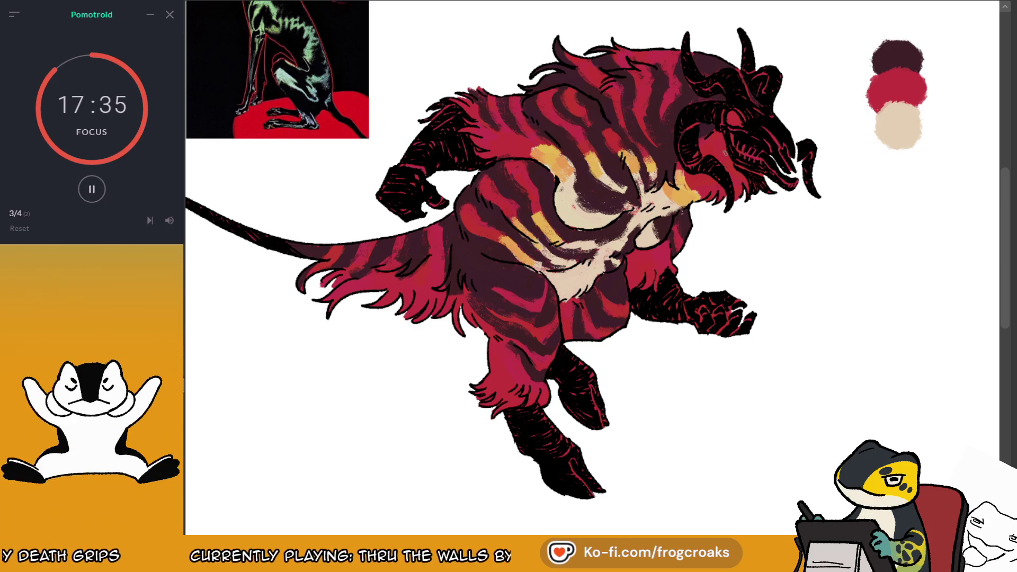
mouse_move(725, 153)
left_mouse_down()
mouse_move(794, 160)
mouse_move(711, 164)
mouse_move(737, 167)
left_mouse_up()
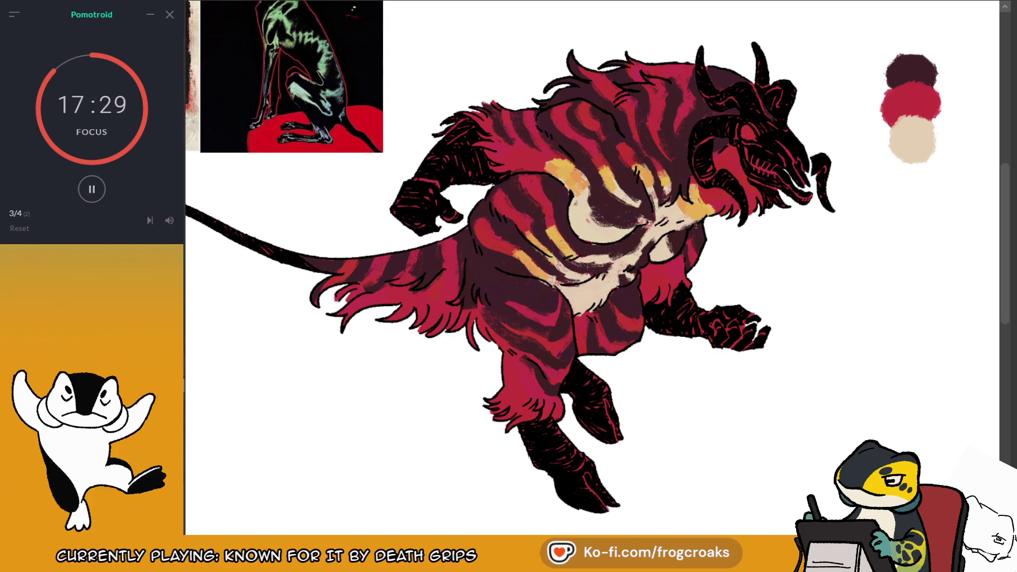
Pick red and another palette swatch to blend orange-red into the gold chest highlights
left_click(912, 104, "ctrl")
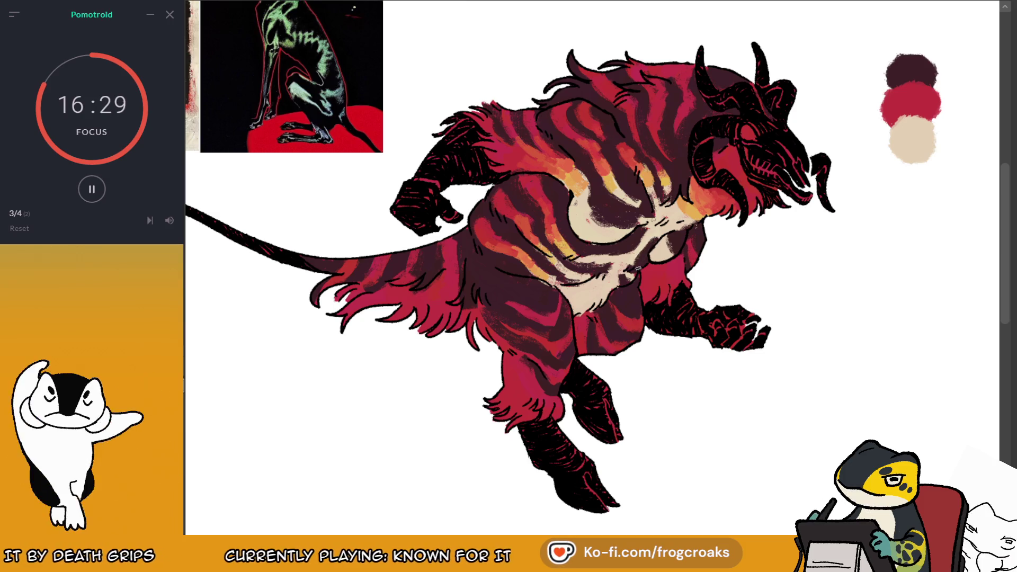
left_click(905, 128, "ctrl")
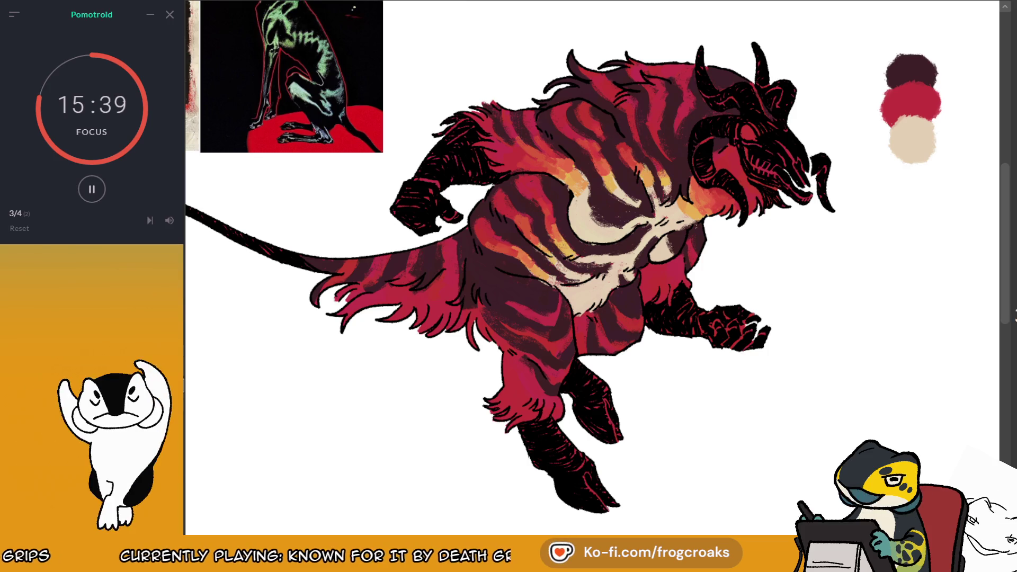
Add gold, orange and red swatches below the cream one in the palette
left_click_drag(906, 157, 911, 162)
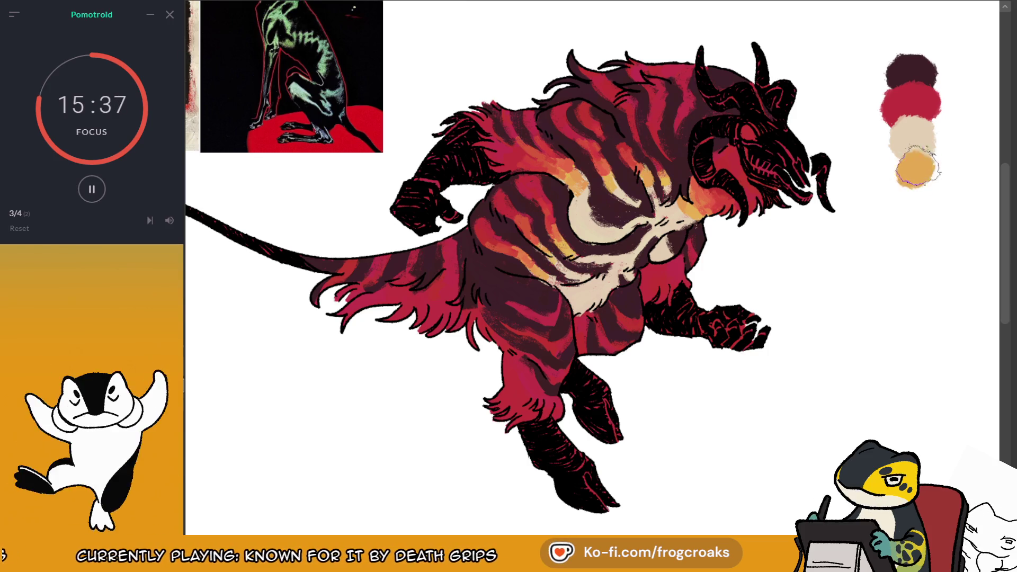
left_click_drag(922, 198, 917, 223)
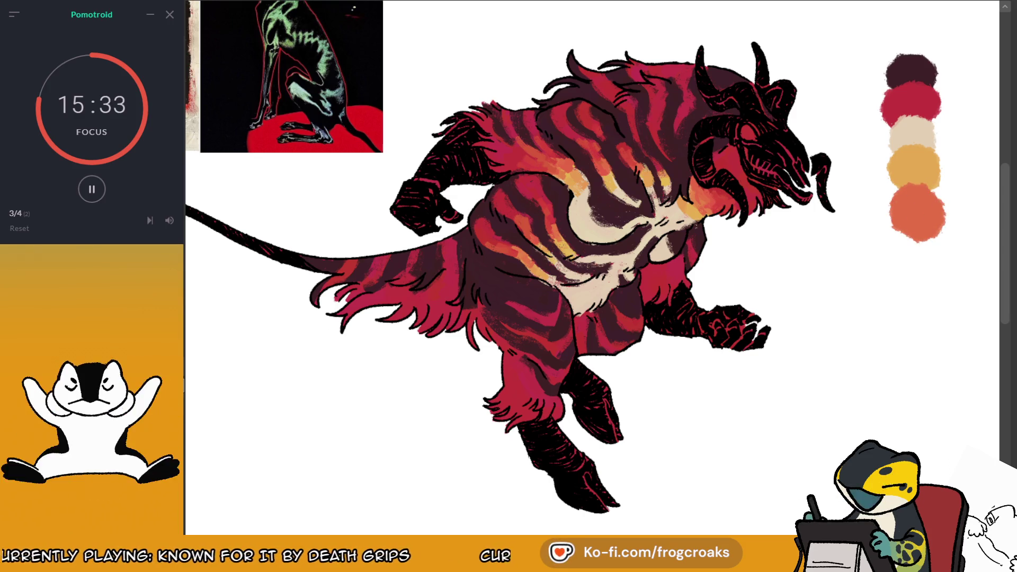
left_click_drag(903, 233, 922, 273)
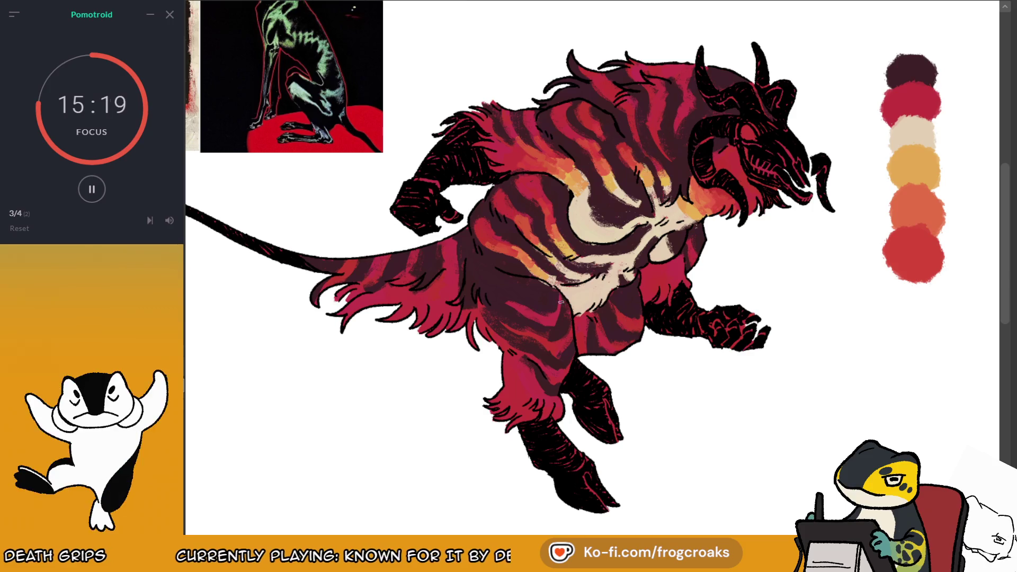
Paint orange-yellow highlights on the left belly, right belly and leg
left_click_drag(560, 297, 554, 316)
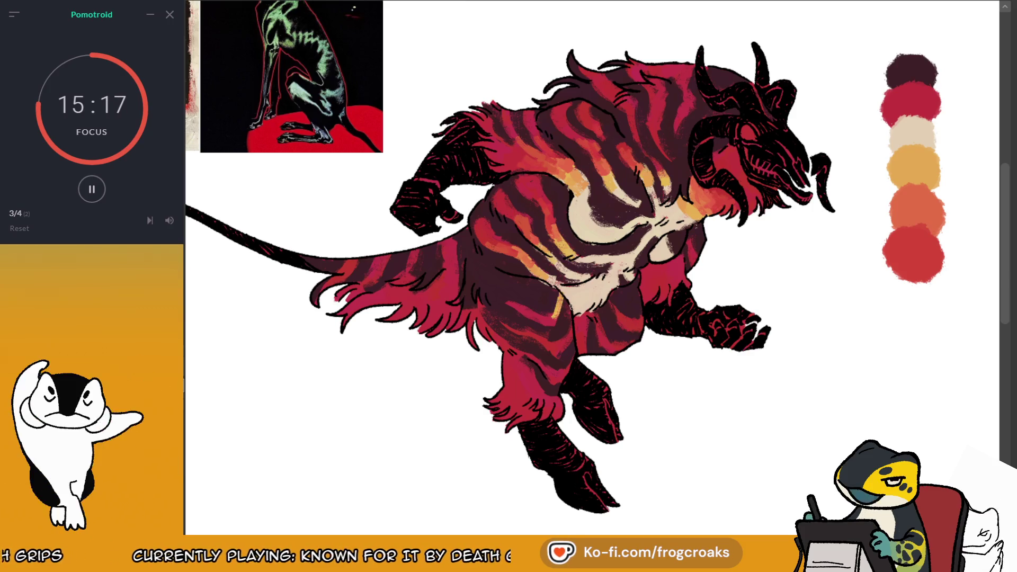
left_click_drag(612, 299, 617, 316)
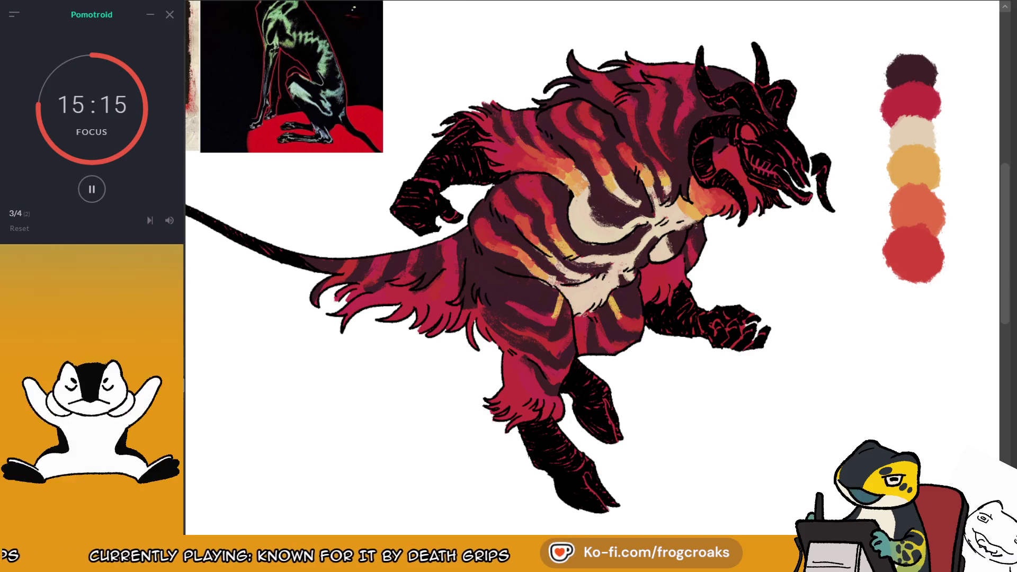
left_click_drag(572, 323, 563, 349)
Extend the warm leg highlight and sample red and gold-orange from the palette swatches
left_click_drag(581, 315, 576, 333)
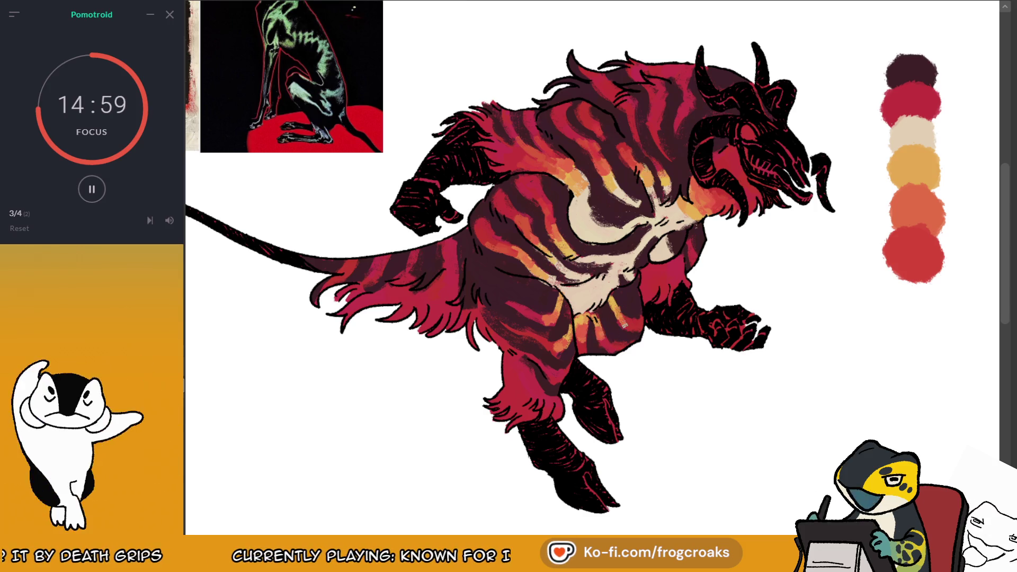
left_click(912, 244, "alt")
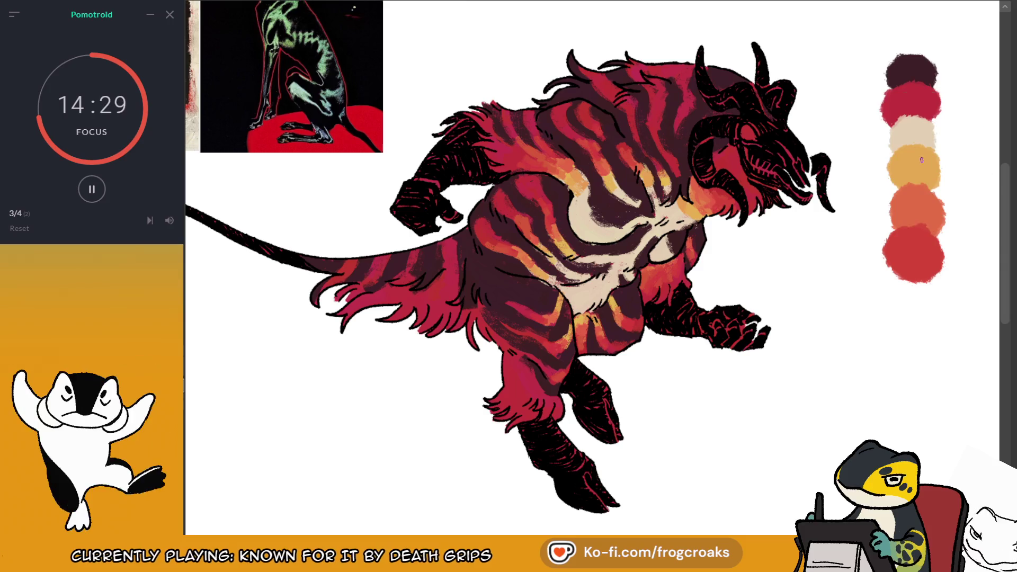
left_click(913, 191, "alt")
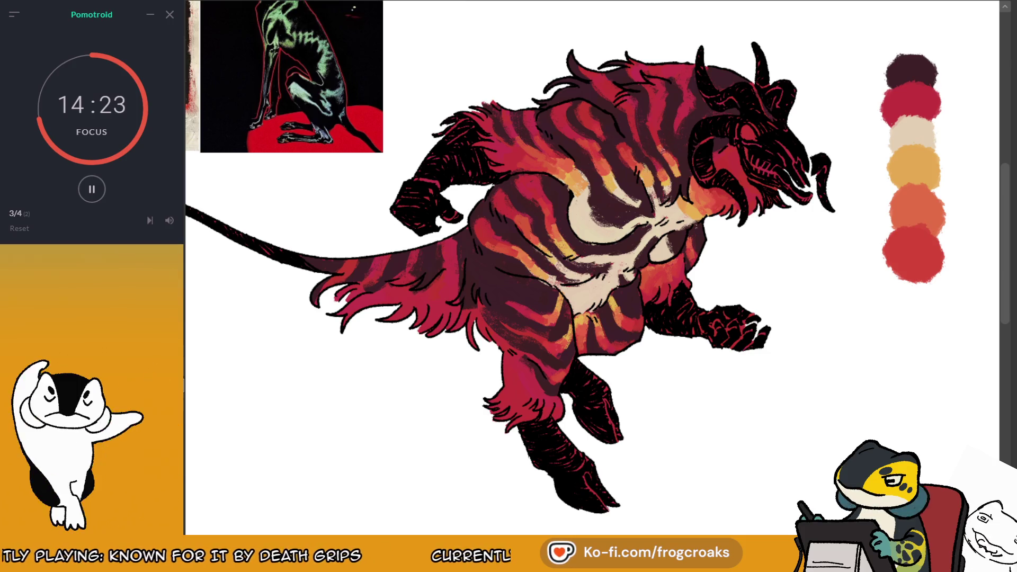
left_click(915, 206, "alt")
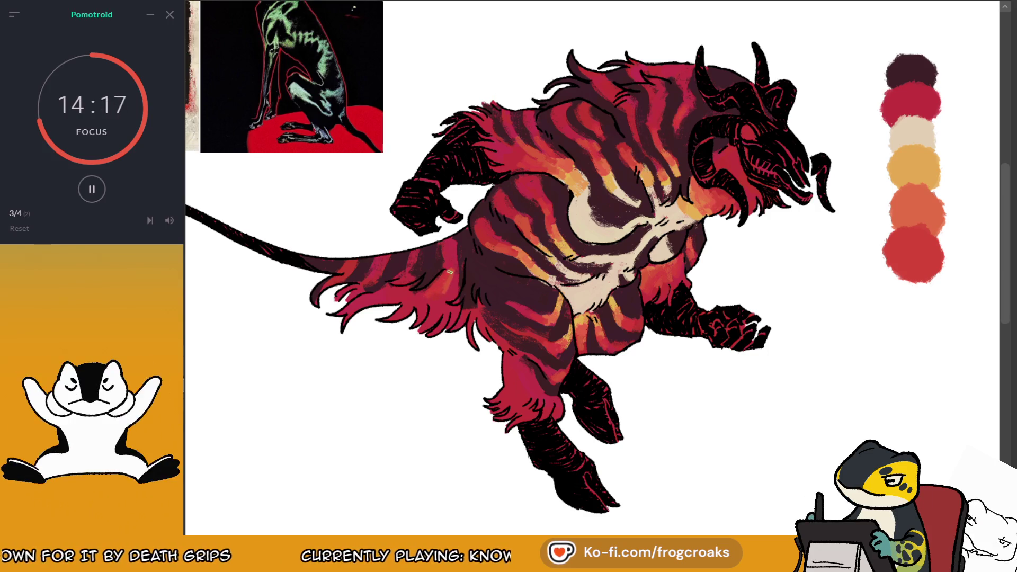
Pan to the front leg and darken it with dark strokes
left_click_drag(469, 262, 532, 241)
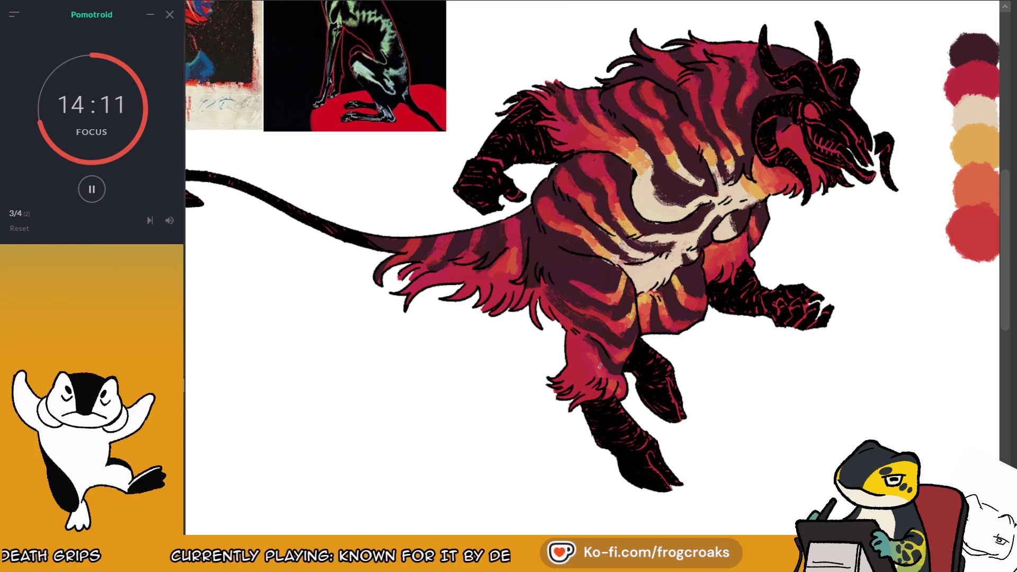
mouse_move(602, 337)
left_mouse_down()
mouse_move(595, 309)
mouse_move(609, 295)
left_mouse_up()
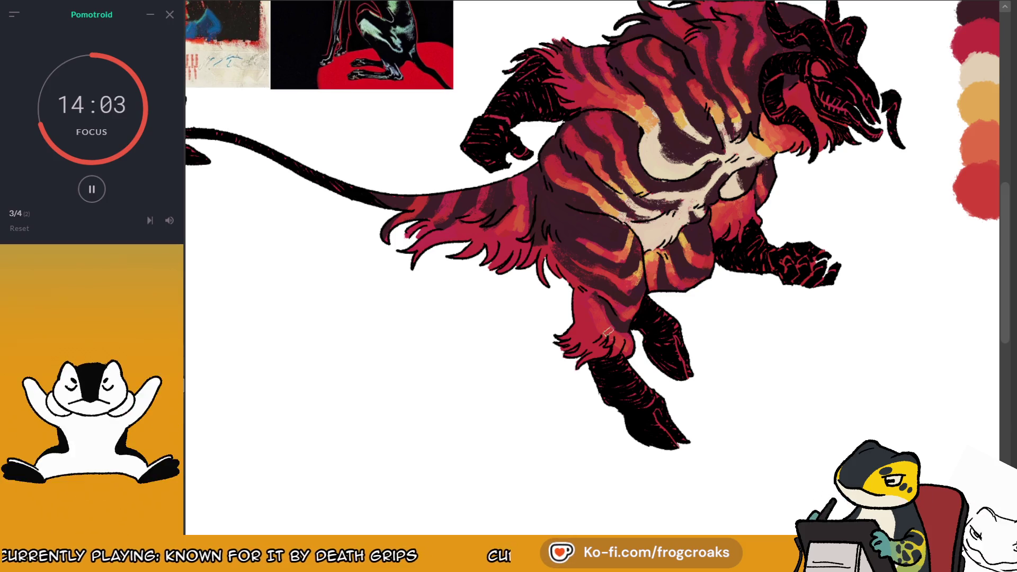
left_click_drag(619, 352, 563, 381)
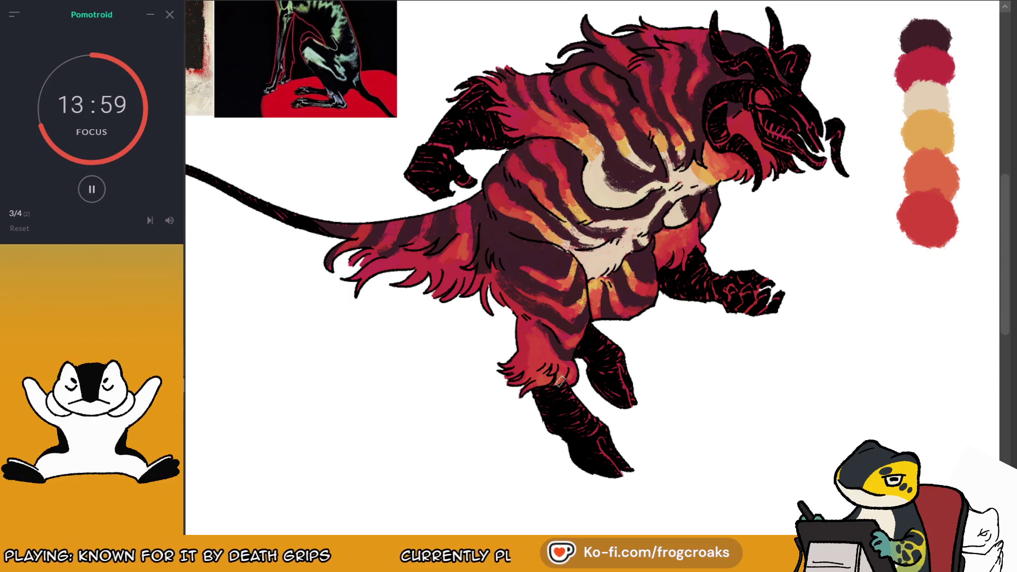
mouse_move(515, 374)
left_mouse_down()
mouse_move(521, 324)
mouse_move(540, 339)
mouse_move(528, 323)
left_mouse_up()
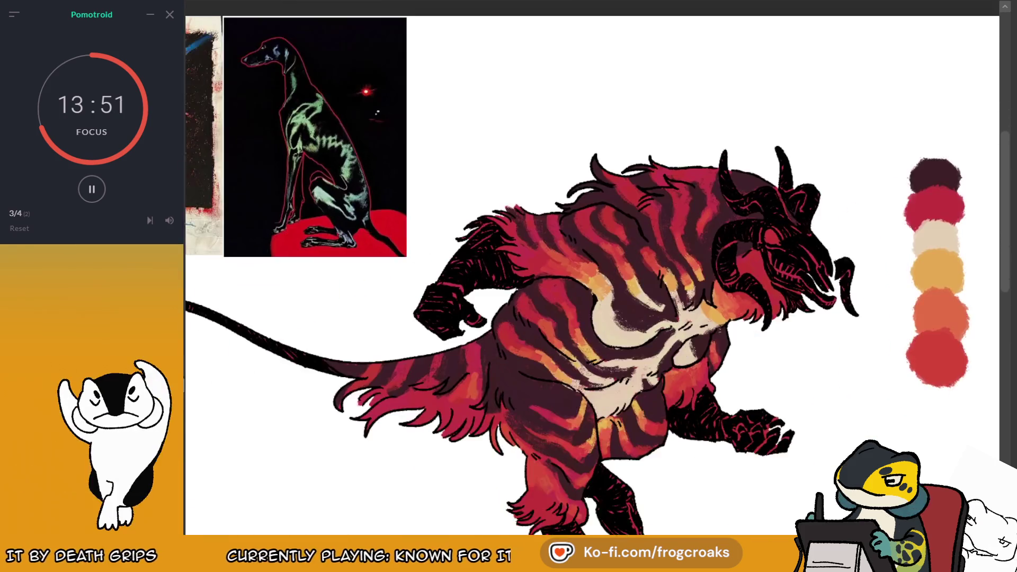
scroll(592, 268, "up", 2)
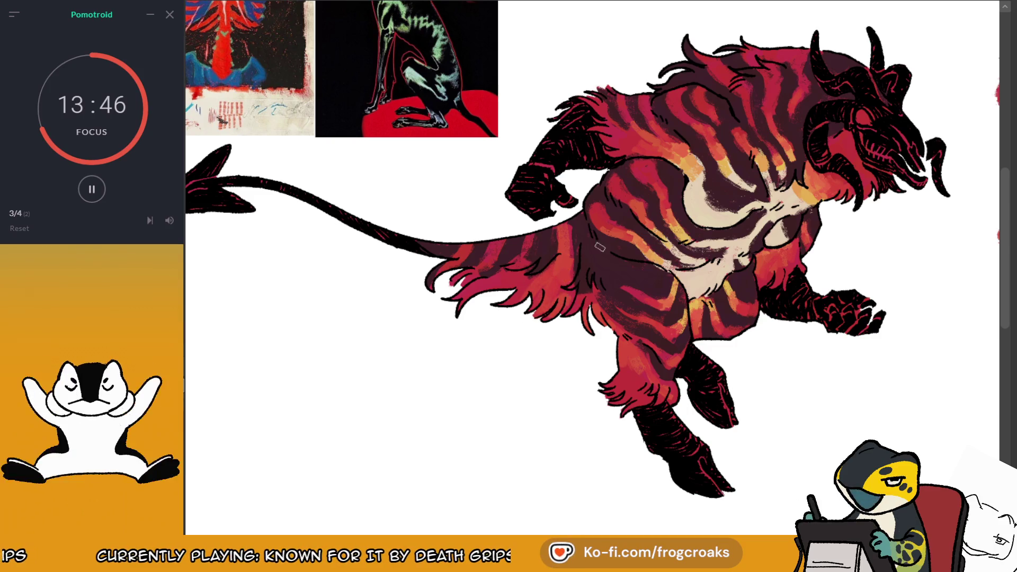
Sample the darkest purple swatch, then paint cream tips along the lower fur edge
left_click_drag(632, 250, 492, 250)
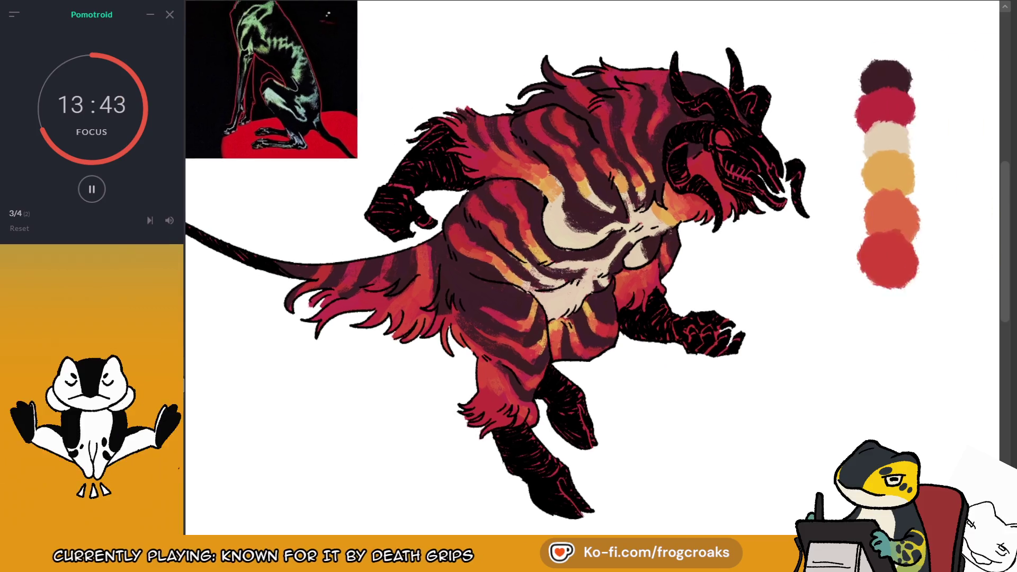
left_click(883, 82, "alt")
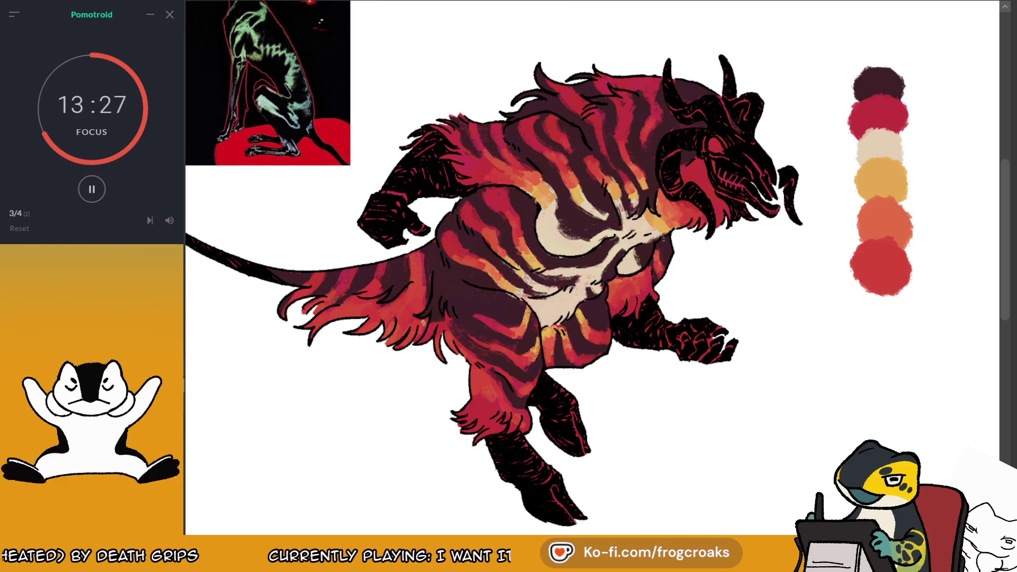
left_click_drag(889, 198, 933, 192)
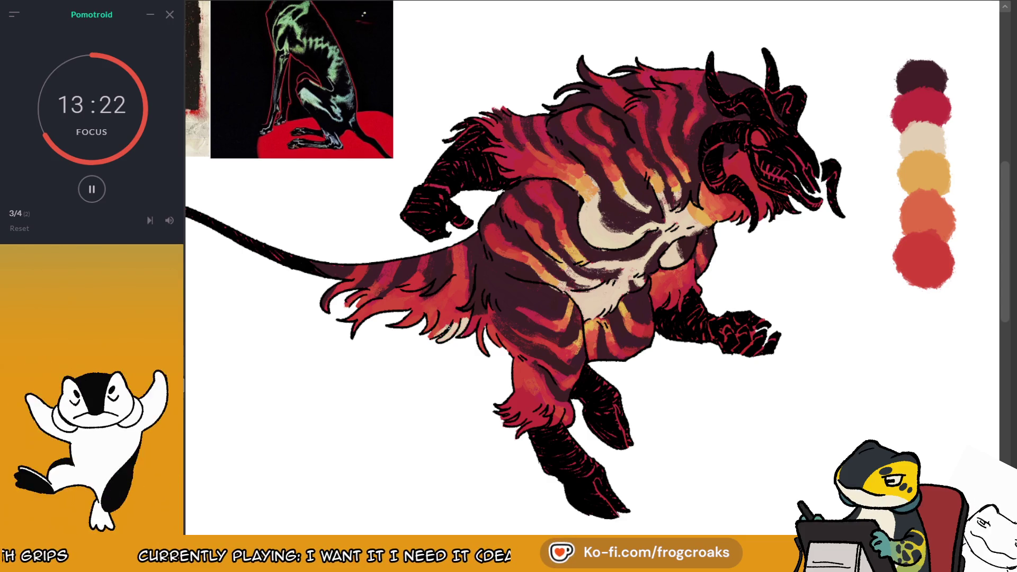
mouse_move(430, 316)
left_mouse_down()
mouse_move(355, 331)
mouse_move(358, 306)
mouse_move(327, 306)
mouse_move(332, 294)
left_mouse_up()
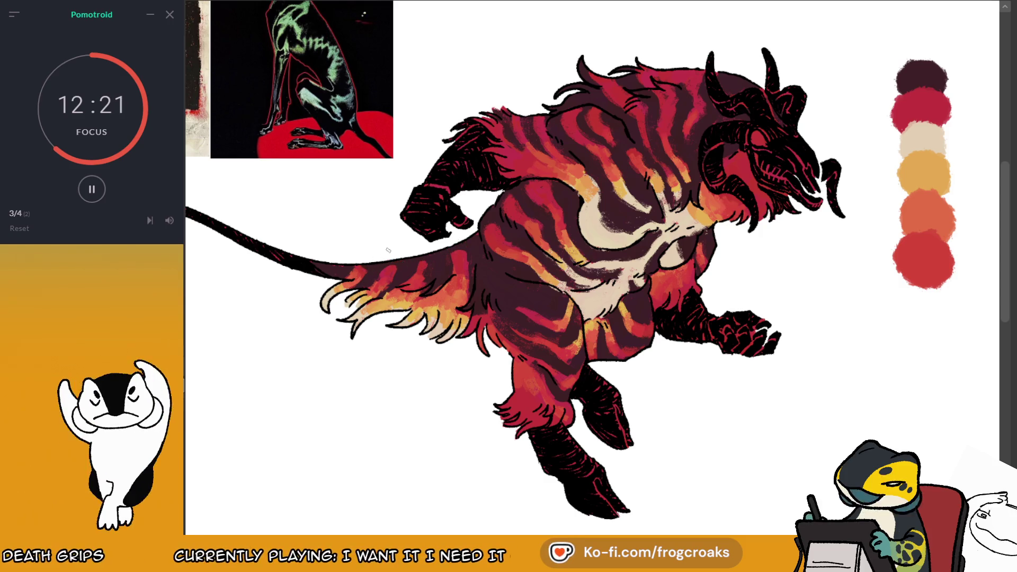
Zoom out to see the whole striped demon beside its six-swatch palette
key("minus")
key("minus")
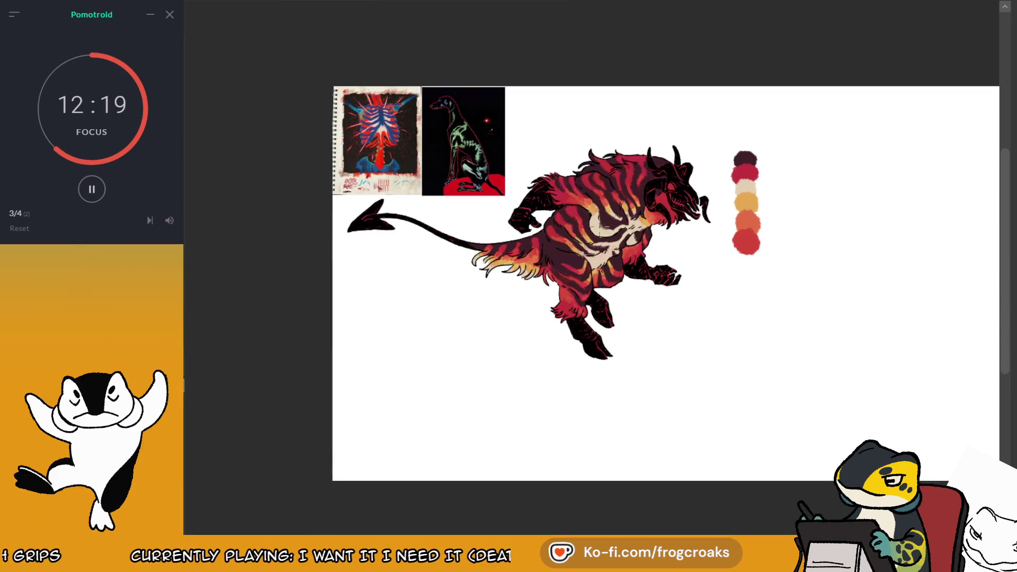
key("m")
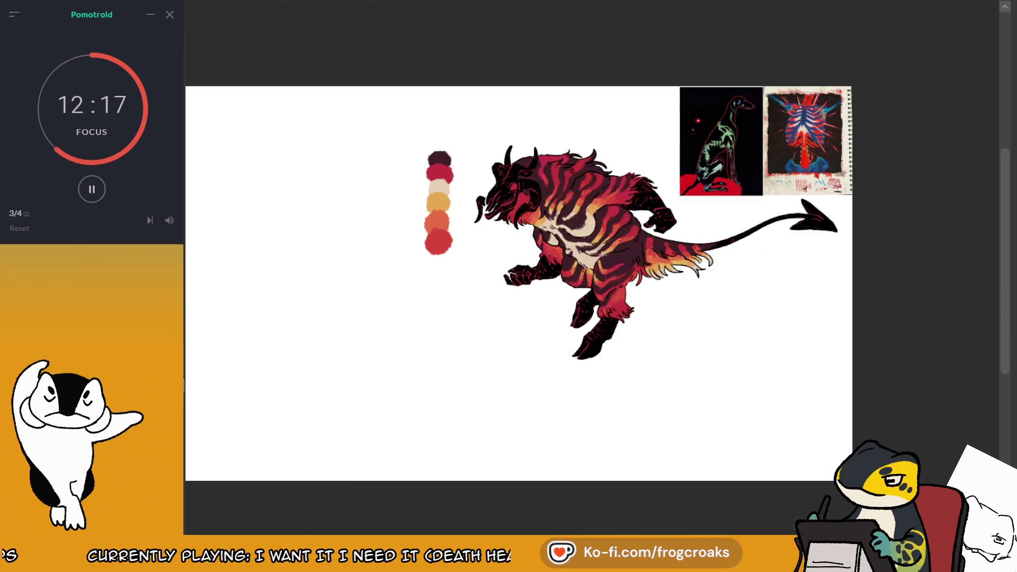
key("plus")
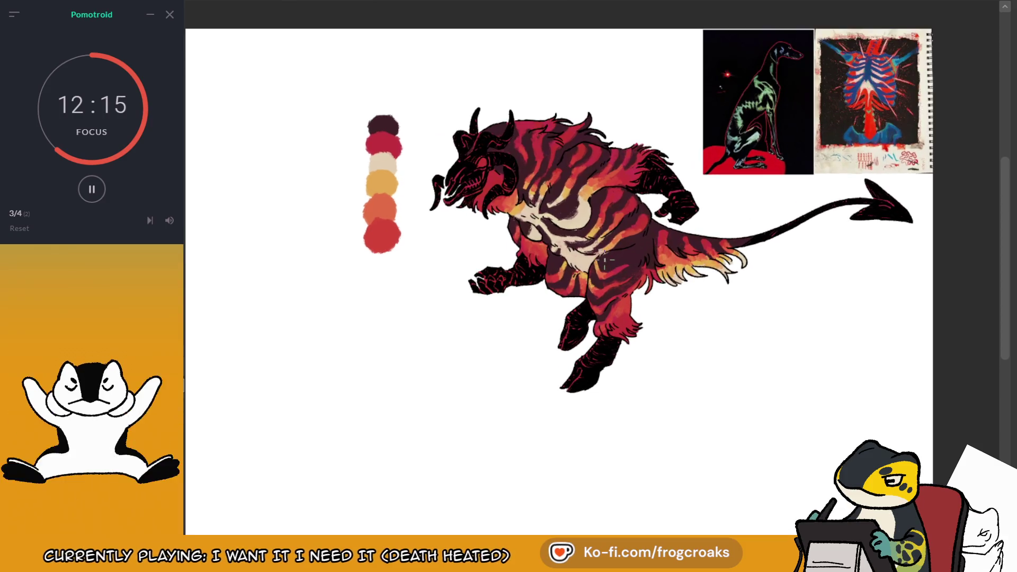
scroll(645, 242, "up", 2)
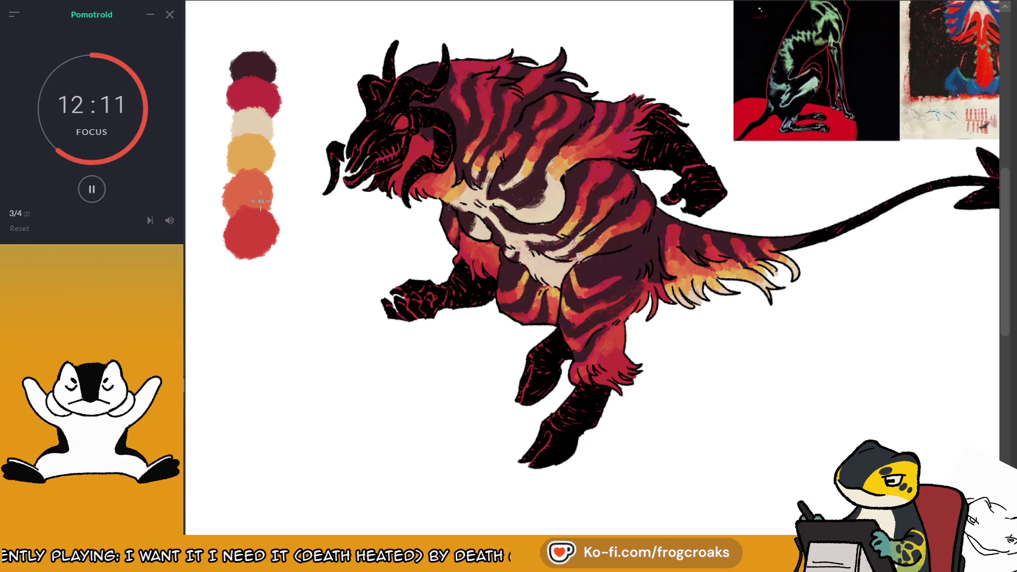
left_click(253, 124, "alt")
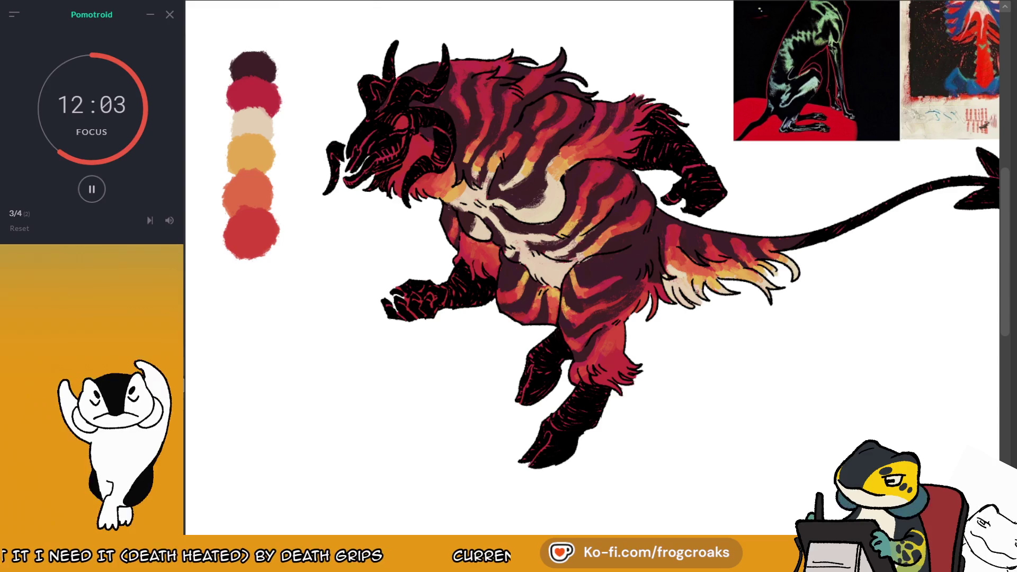
key("m")
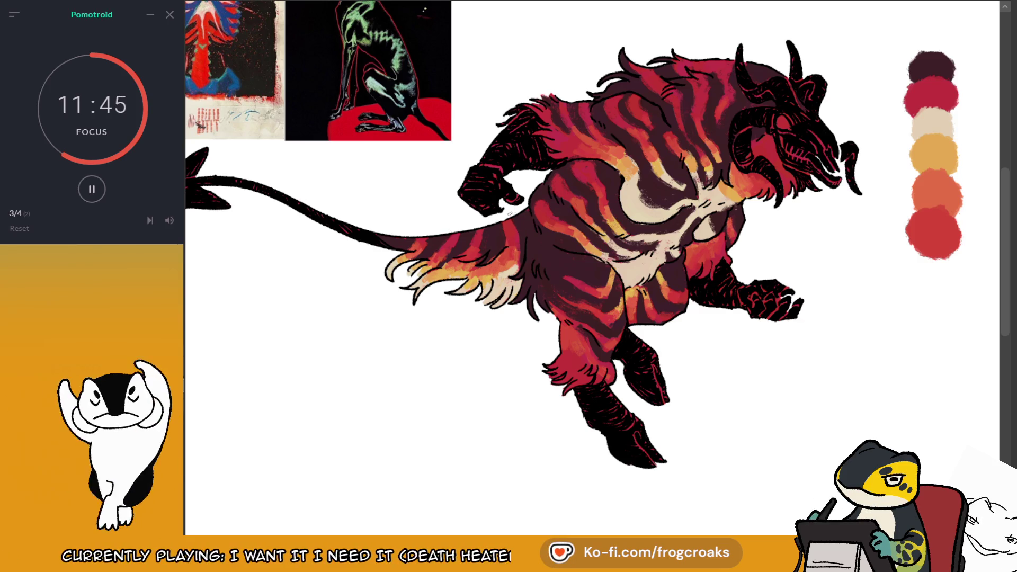
scroll(529, 228, "down", 2)
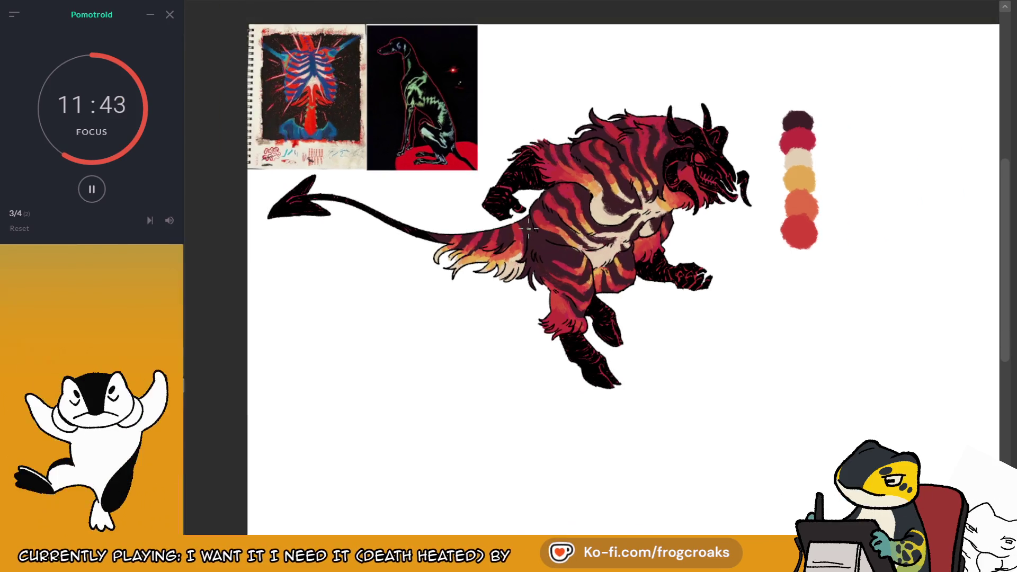
Zoom in on the demon's head and sample a light colour from the palette swatches
scroll(527, 228, "down", 2)
scroll(578, 205, "up", 1)
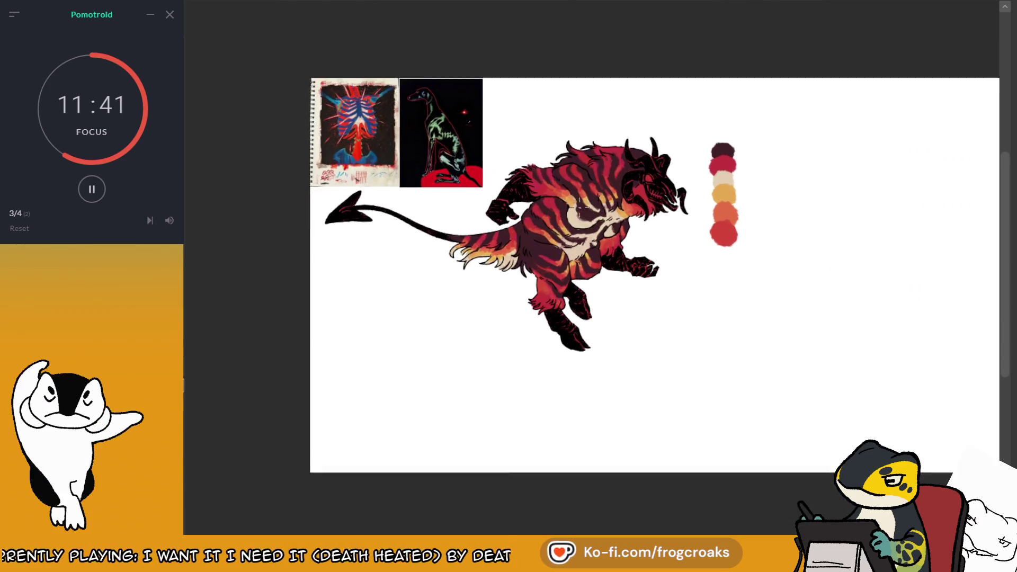
scroll(578, 205, "up", 2)
scroll(619, 178, "up", 2)
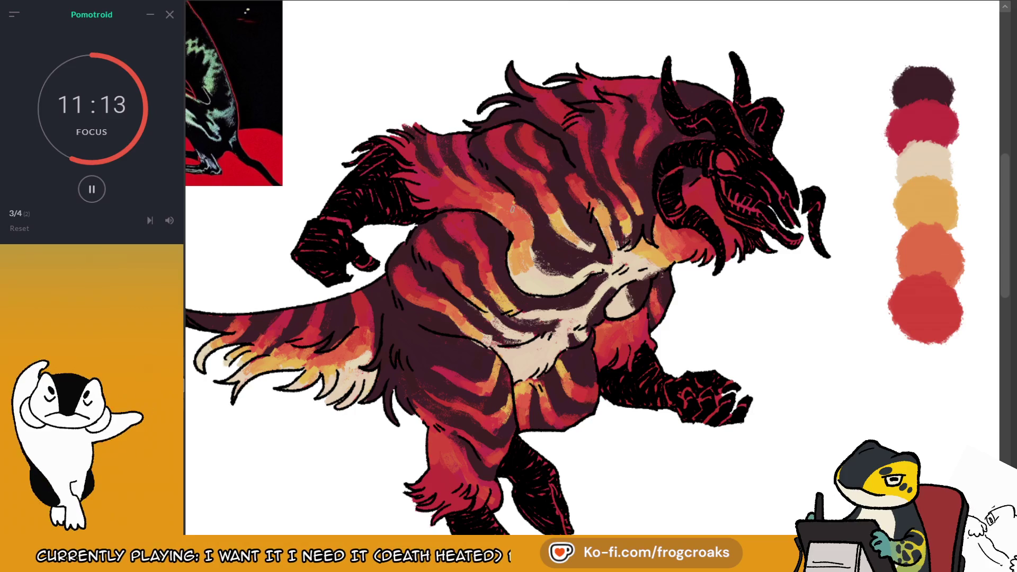
left_click(926, 295, "alt")
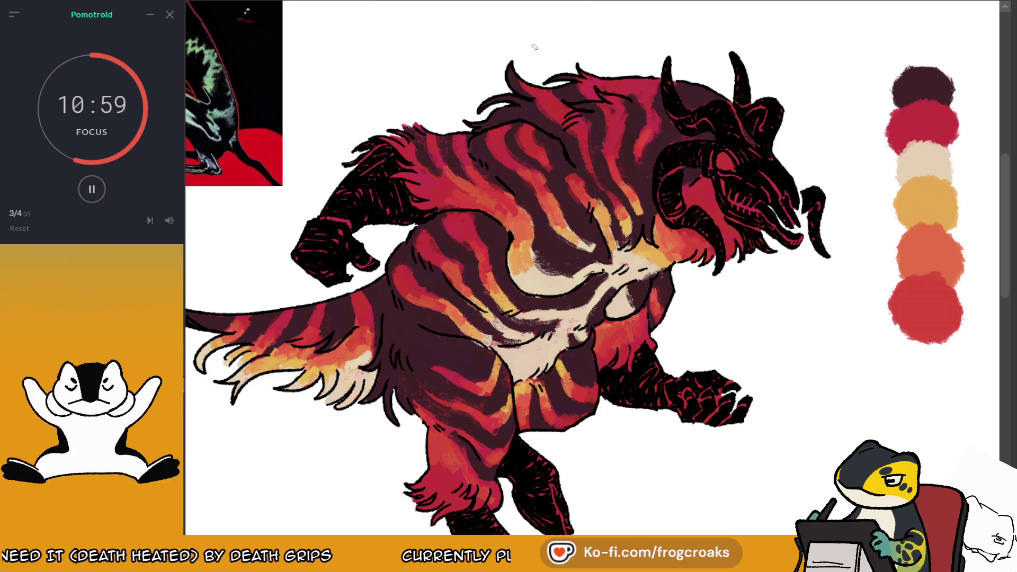
Zoom back out and mirror the canvas view so the creature faces left
scroll(519, 50, "down", 5)
scroll(463, 43, "up", 4)
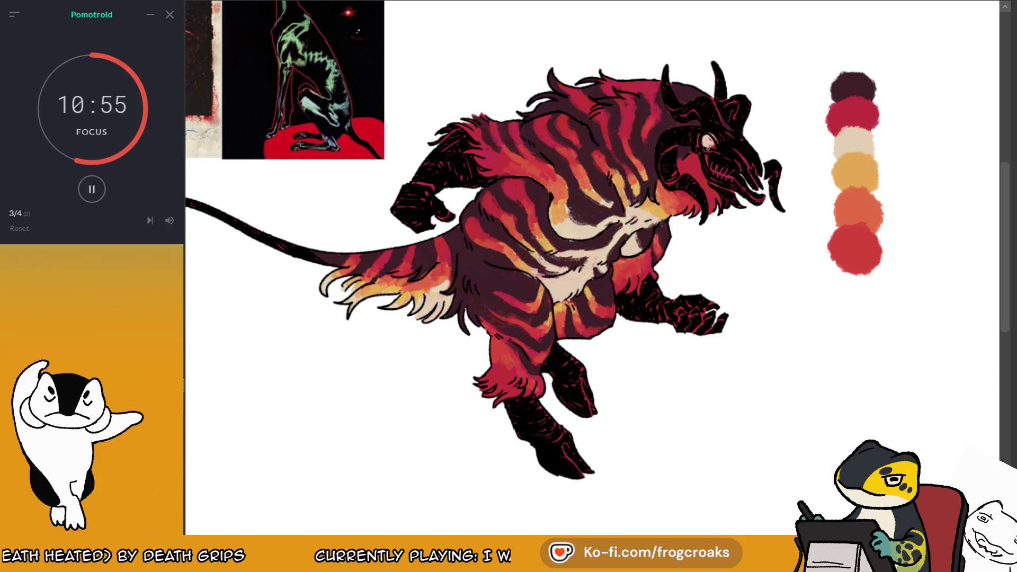
key("m")
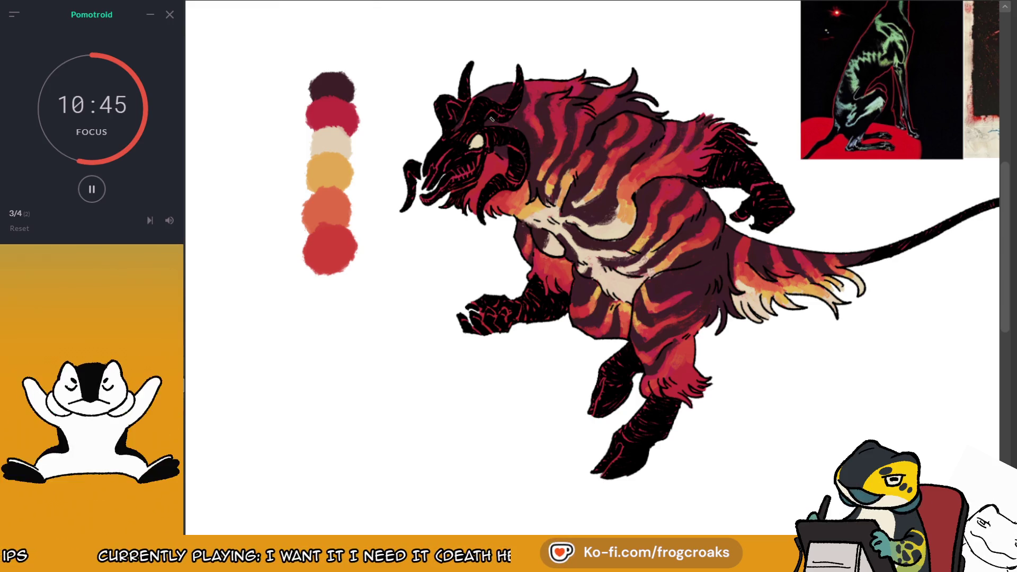
Paint the creature's teeth yellow and repaint its eye orange, then pale cream
right_click(324, 172)
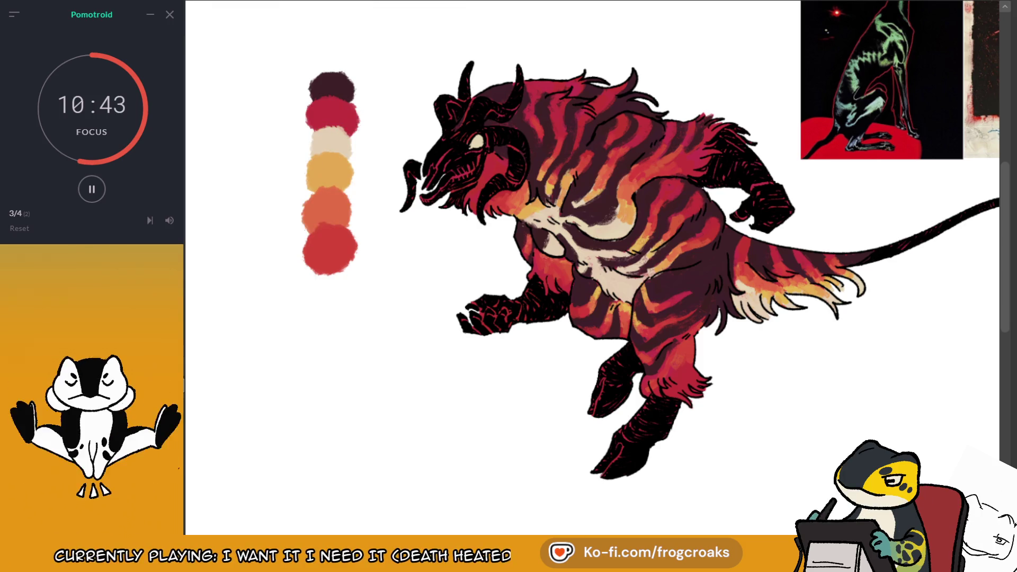
left_click_drag(469, 161, 456, 177)
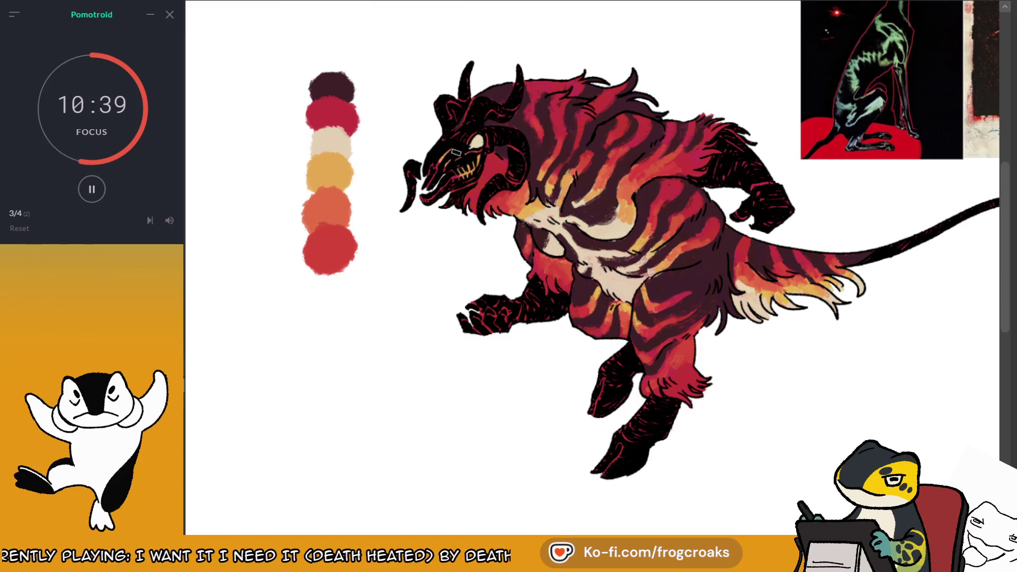
left_click_drag(473, 134, 470, 146)
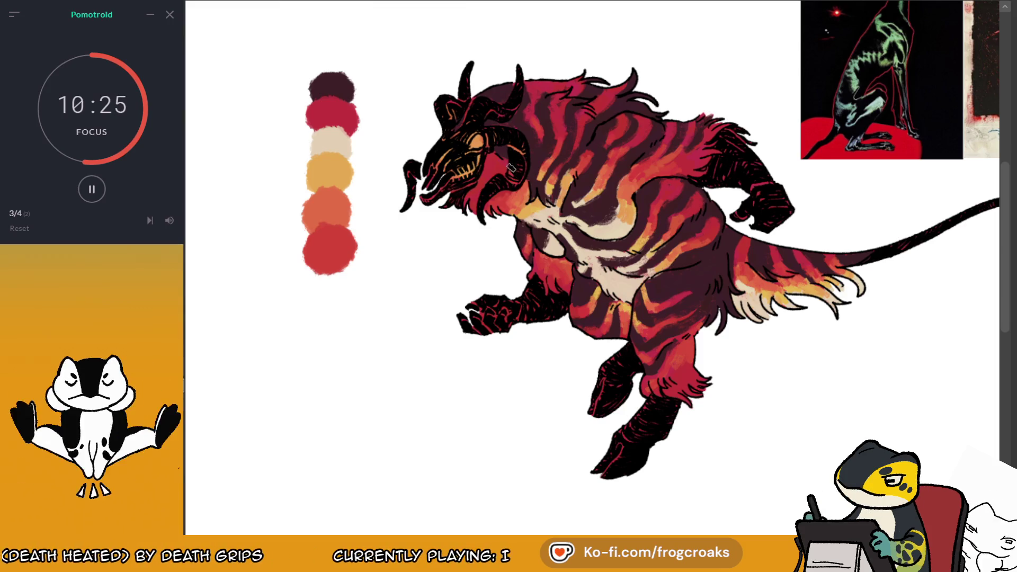
left_click_drag(463, 150, 482, 135)
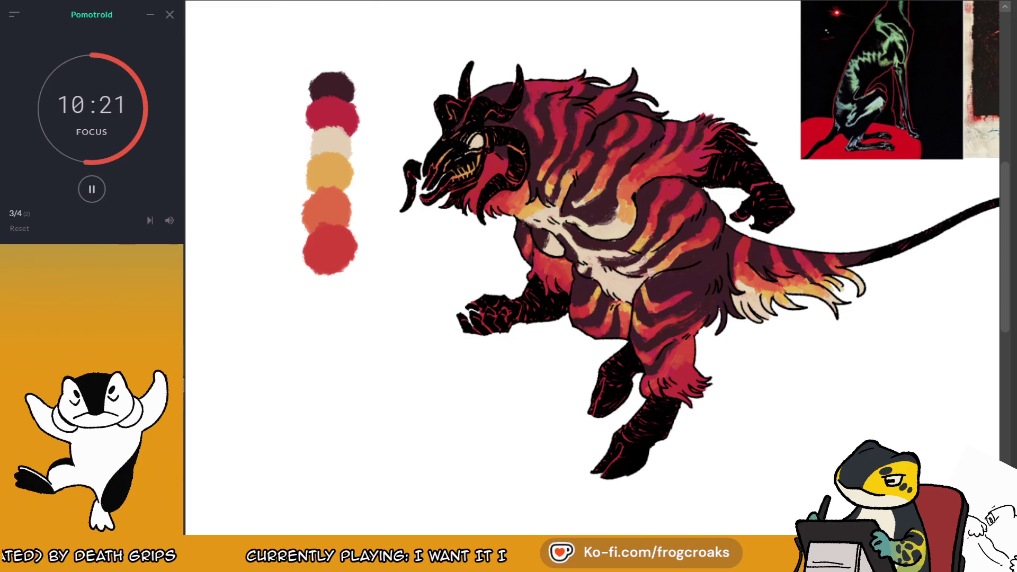
Flip the view back, sample red then the dark purple swatch, and pan to the tail's spade tip
key("h")
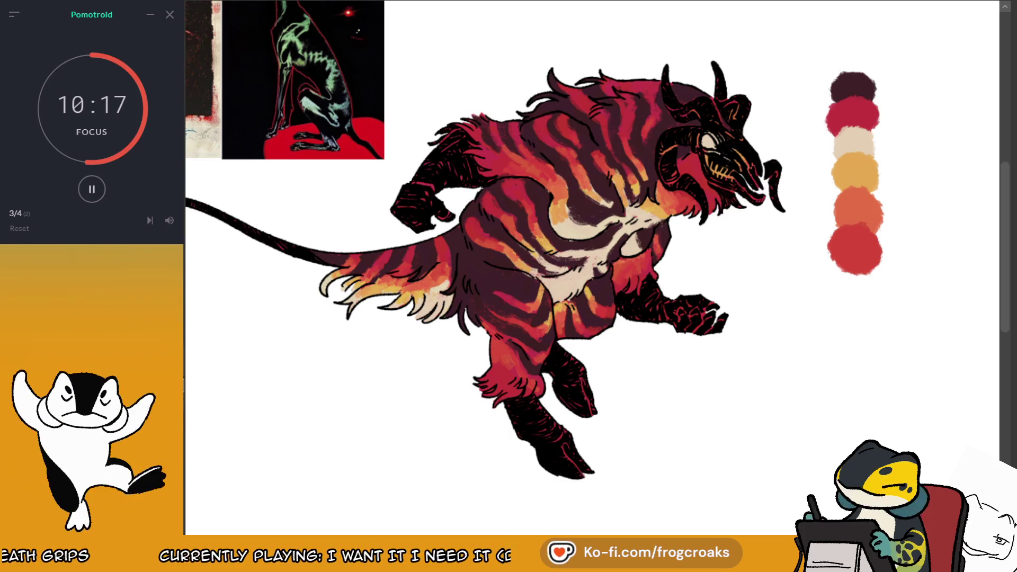
left_click(864, 122, "alt")
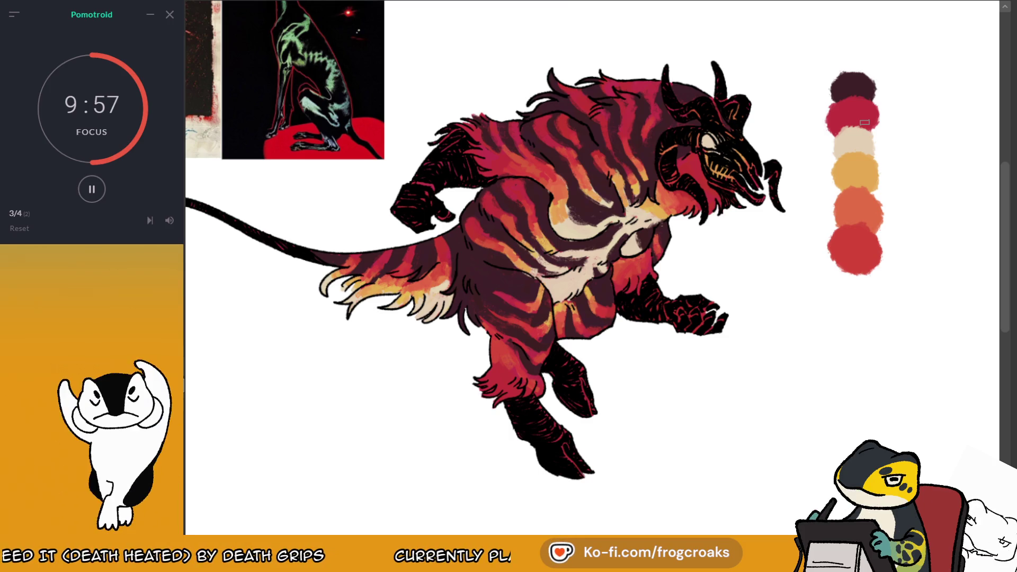
left_click(854, 85, "ctrl")
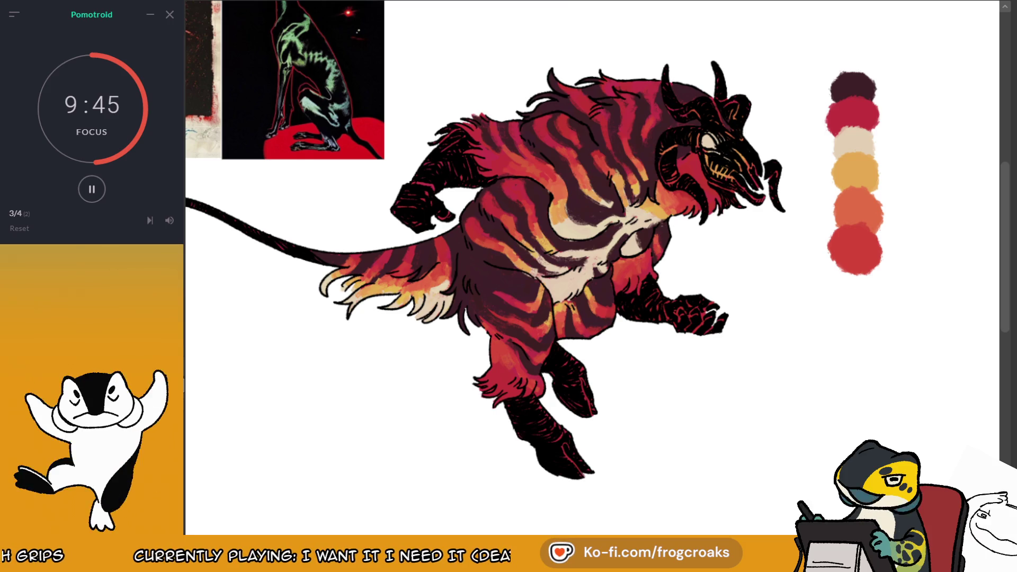
left_click_drag(583, 264, 710, 196)
mouse_move(583, 265)
left_mouse_down()
mouse_move(518, 298)
mouse_move(551, 297)
left_mouse_up()
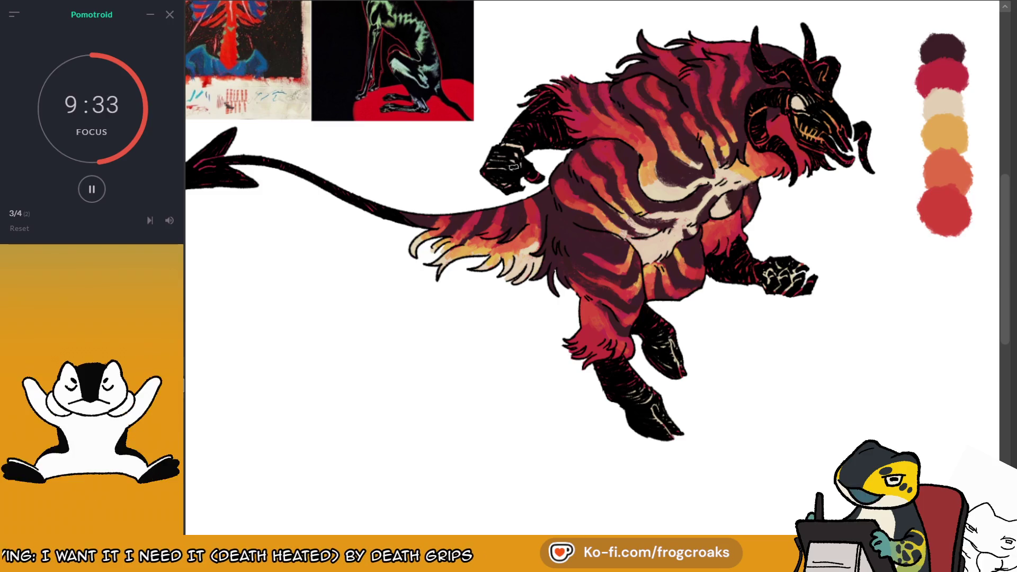
Brush orange highlights onto the knuckles of the raised fist and the lower fist
mouse_move(513, 167)
left_mouse_down()
mouse_move(469, 205)
mouse_move(495, 217)
left_mouse_up()
left_click(898, 174, "ctrl")
left_click_drag(458, 187, 479, 180)
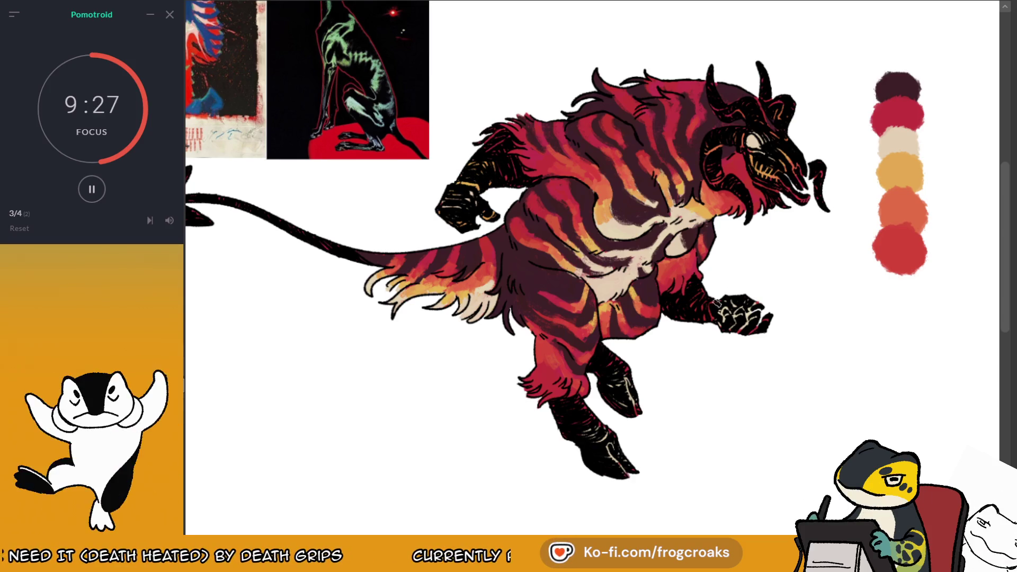
left_click_drag(781, 327, 763, 324)
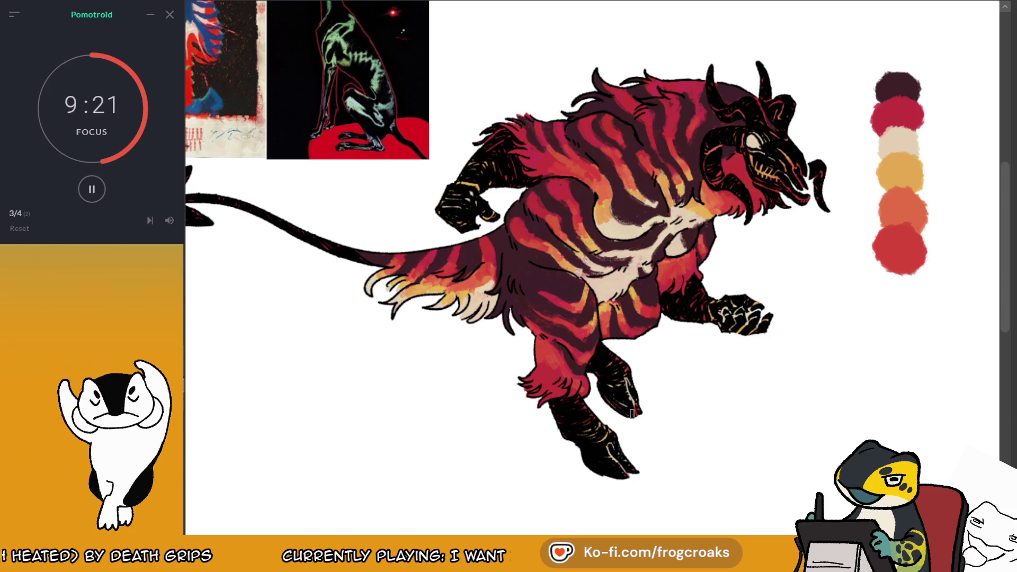
Sample the coral swatch and pan the view back to the tail's spade tip
left_click(914, 207, "alt")
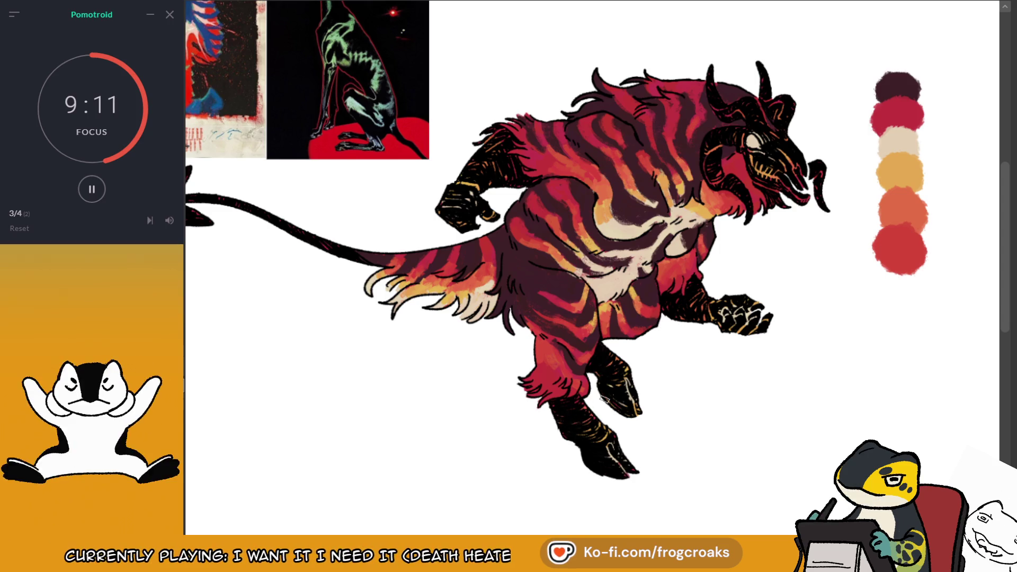
left_click_drag(606, 360, 612, 353)
mouse_move(582, 265)
left_mouse_down()
mouse_move(617, 239)
mouse_move(694, 259)
left_mouse_up()
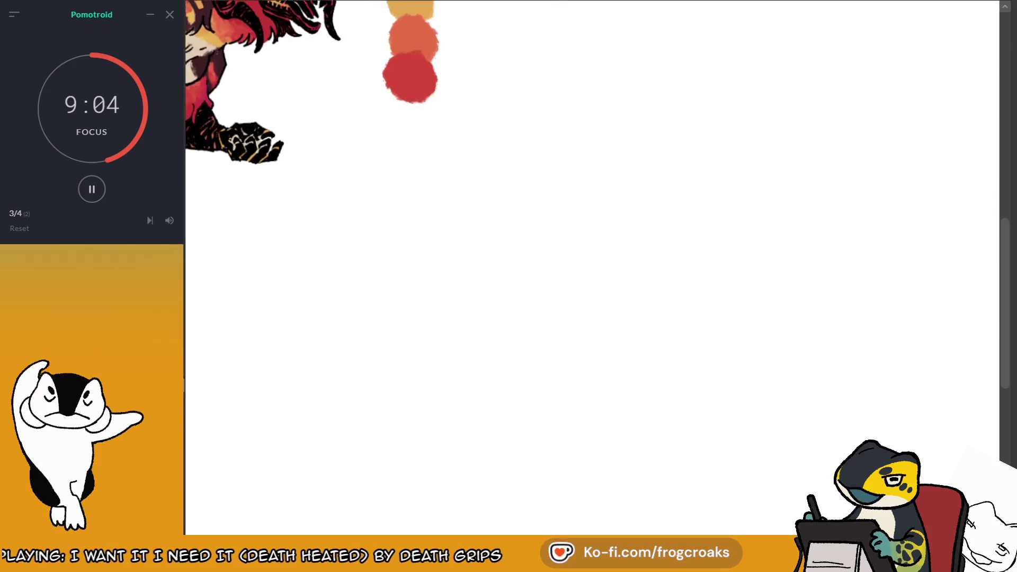
left_click_drag(263, 196, 143, 203)
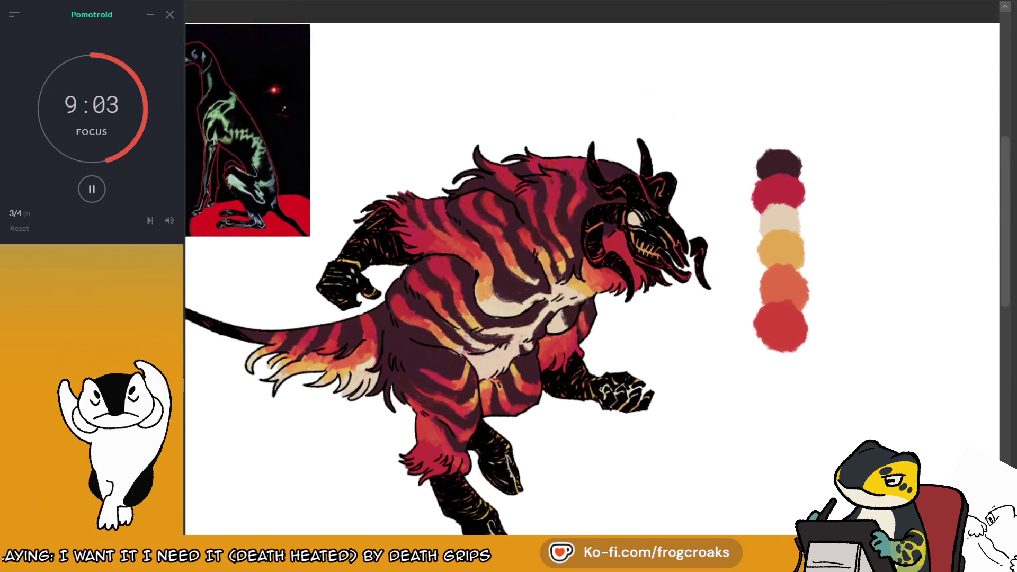
left_click_drag(905, 151, 944, 107)
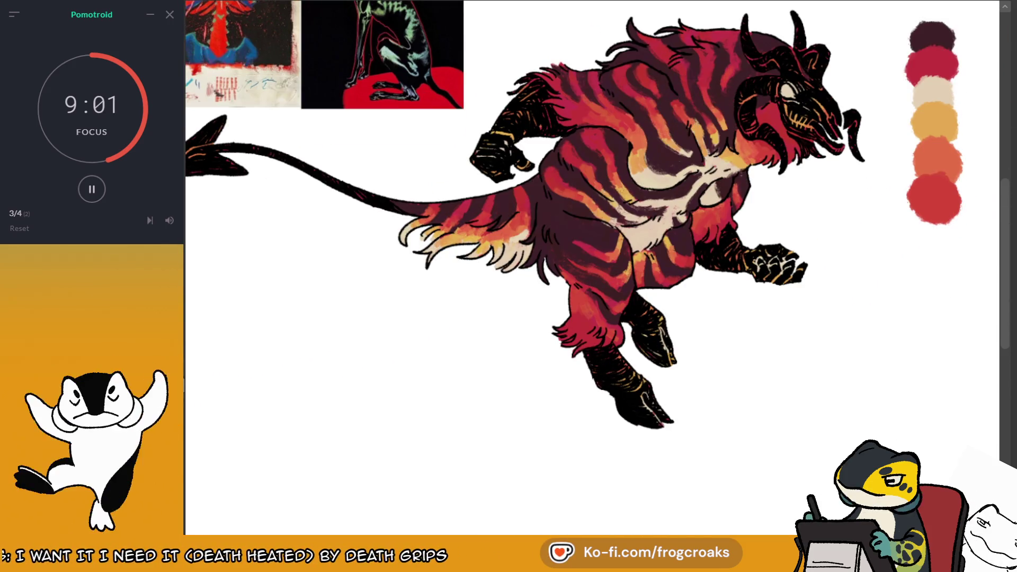
left_click_drag(240, 125, 259, 138)
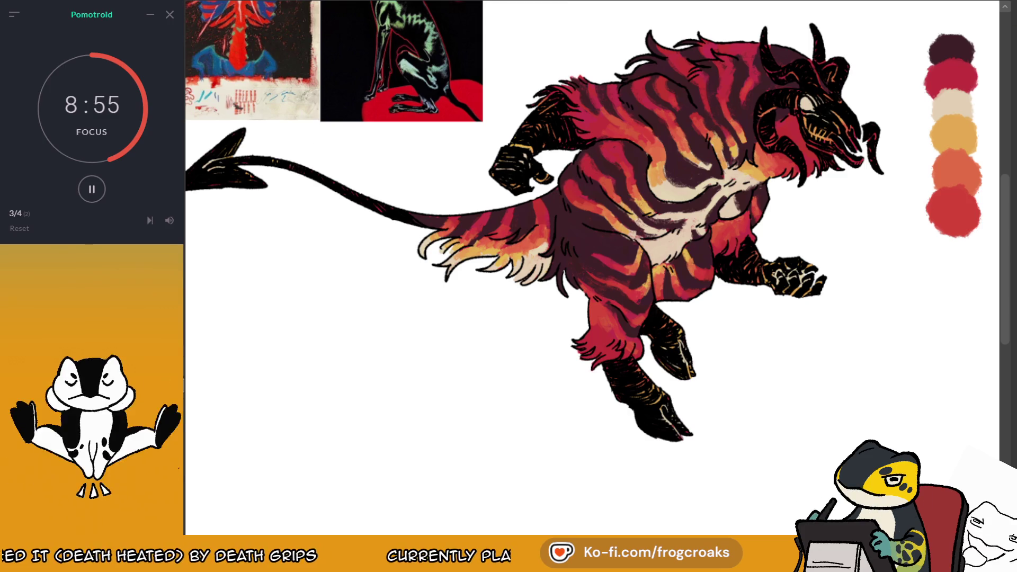
scroll(592, 267, "up", 2)
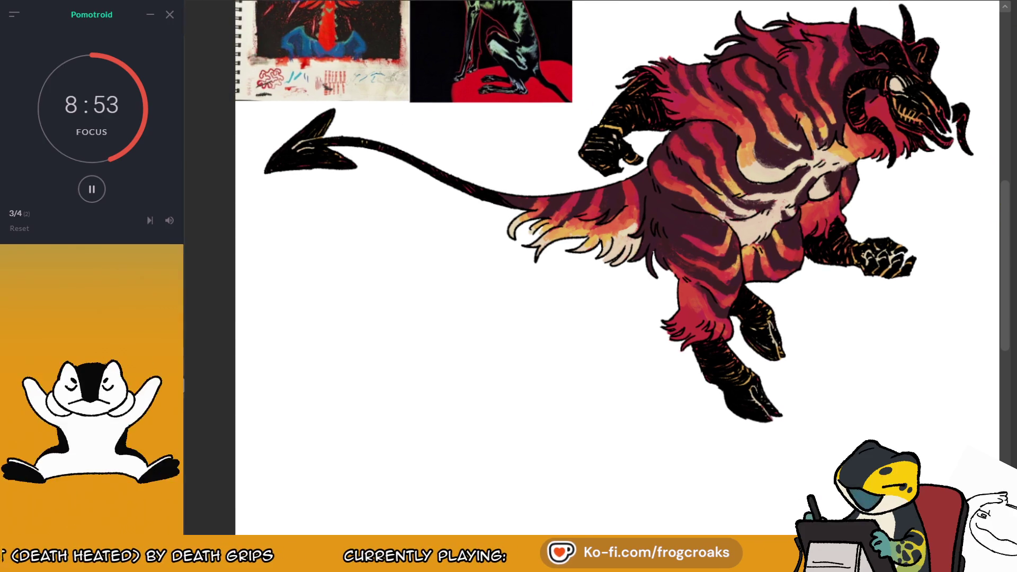
scroll(592, 268, "down", 1)
left_click_drag(339, 176, 333, 176)
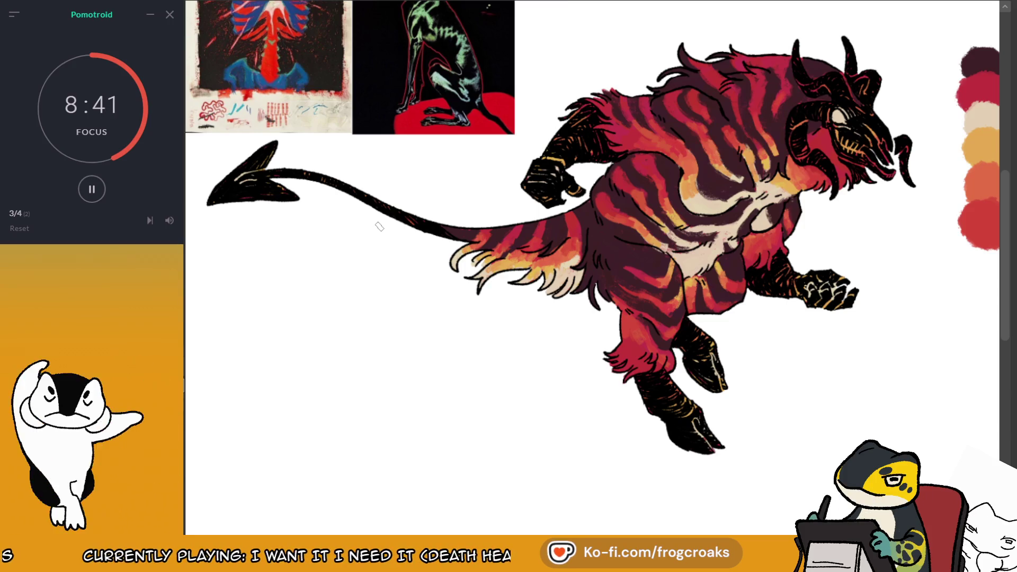
left_click_drag(379, 227, 335, 220)
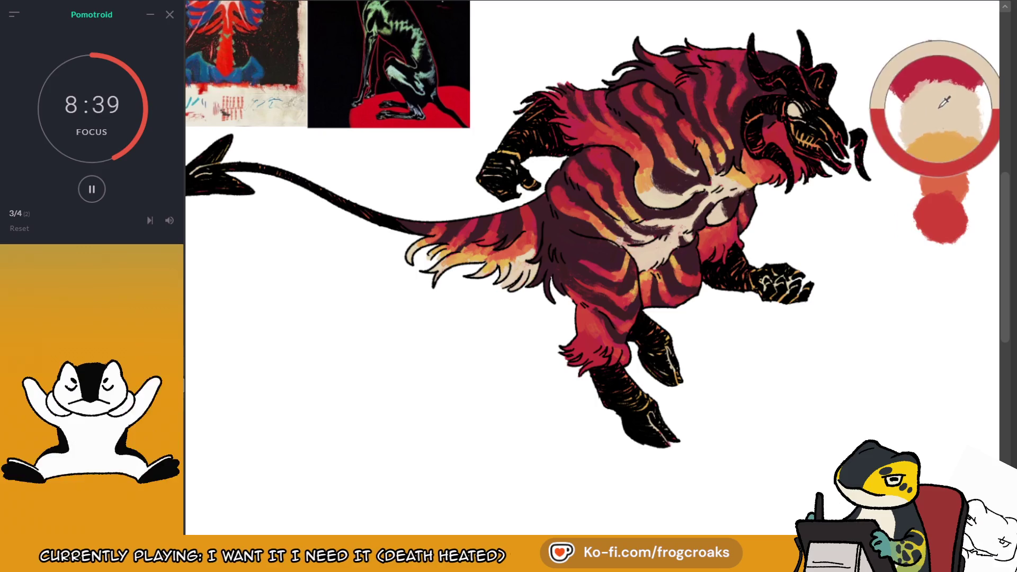
left_click(935, 125)
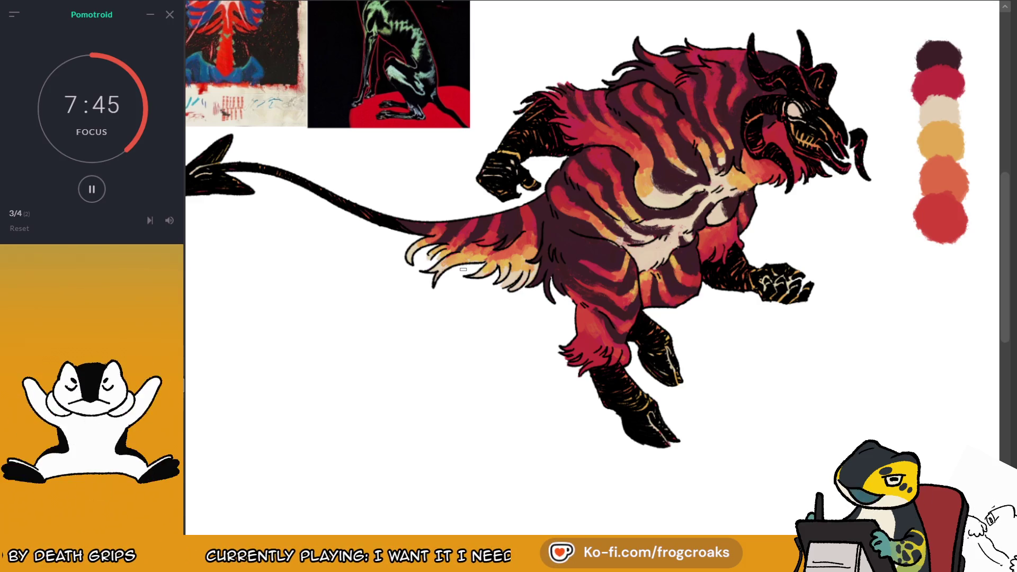
left_click(938, 112, "ctrl")
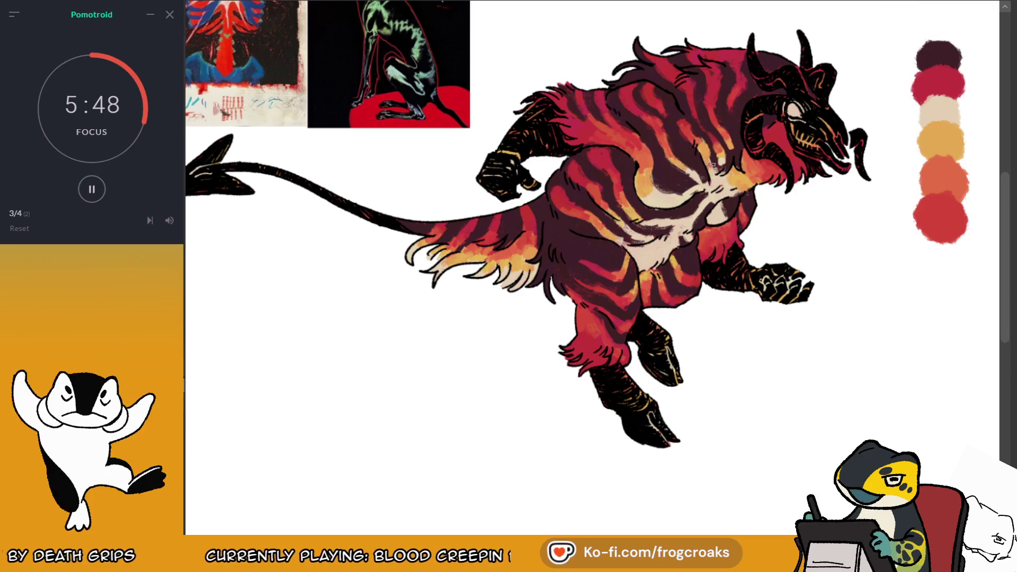
Bring the colour swatches fully into view and sample the cream swatch
scroll(715, 144, "up", 1)
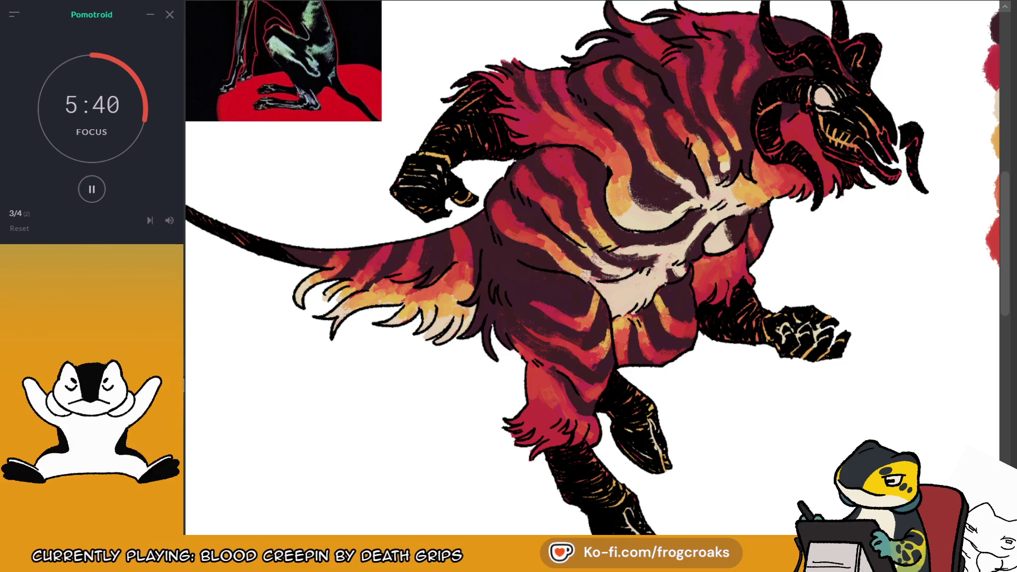
left_click_drag(609, 238, 530, 228)
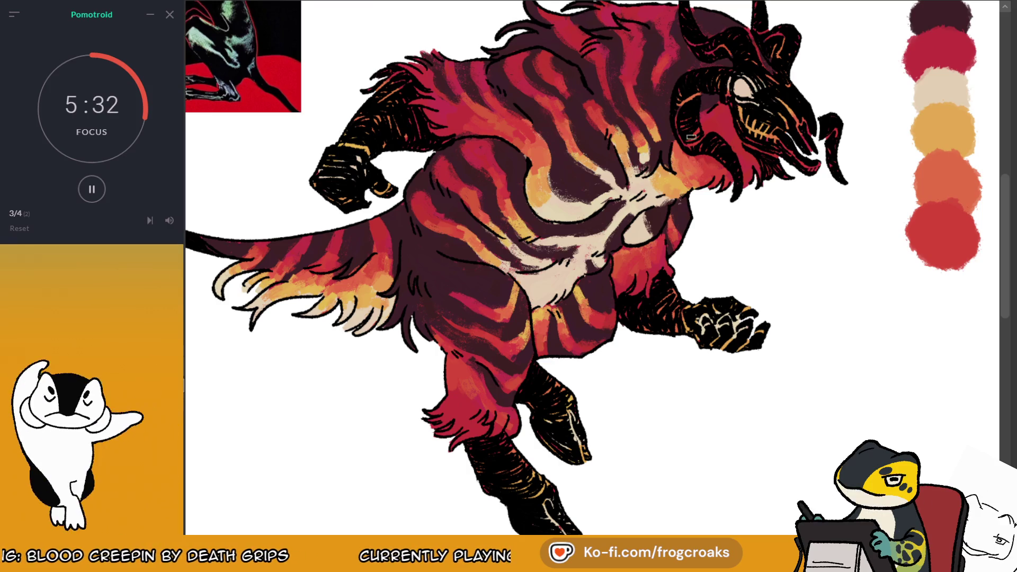
scroll(696, 107, "down", 2)
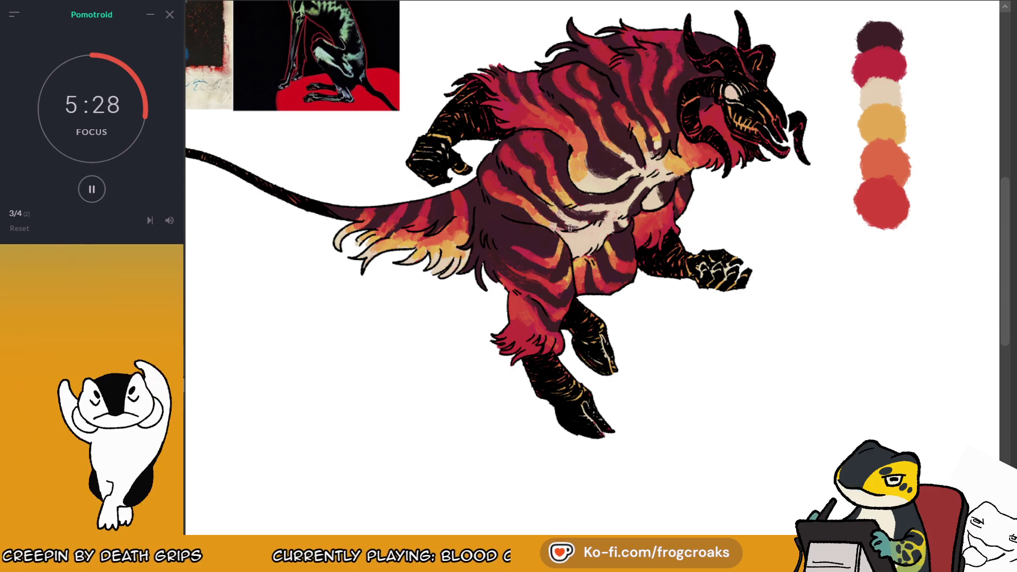
left_click(897, 104)
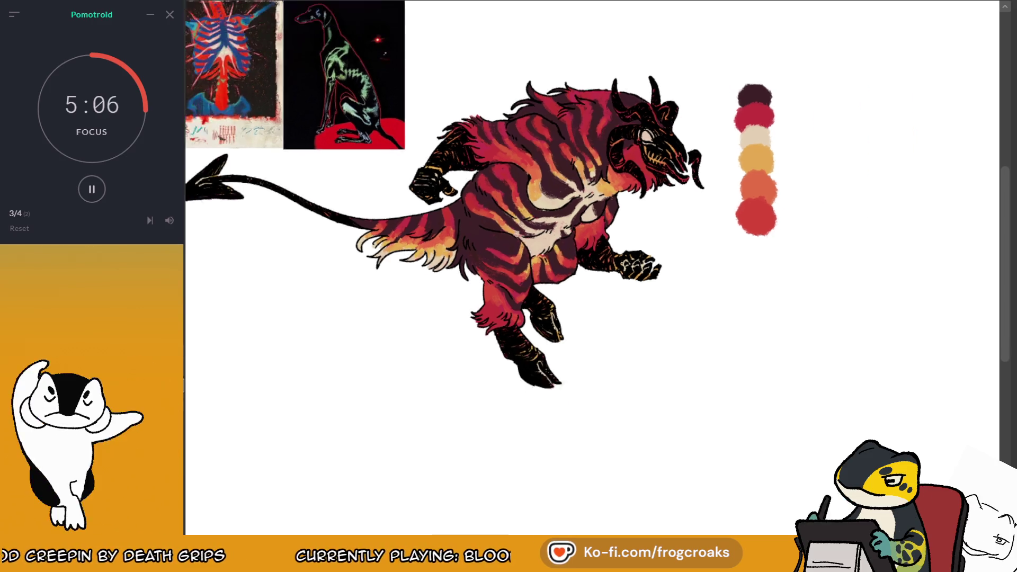
Frame the creature and tail, then sample the dark purple top swatch
scroll(530, 239, "up", 2)
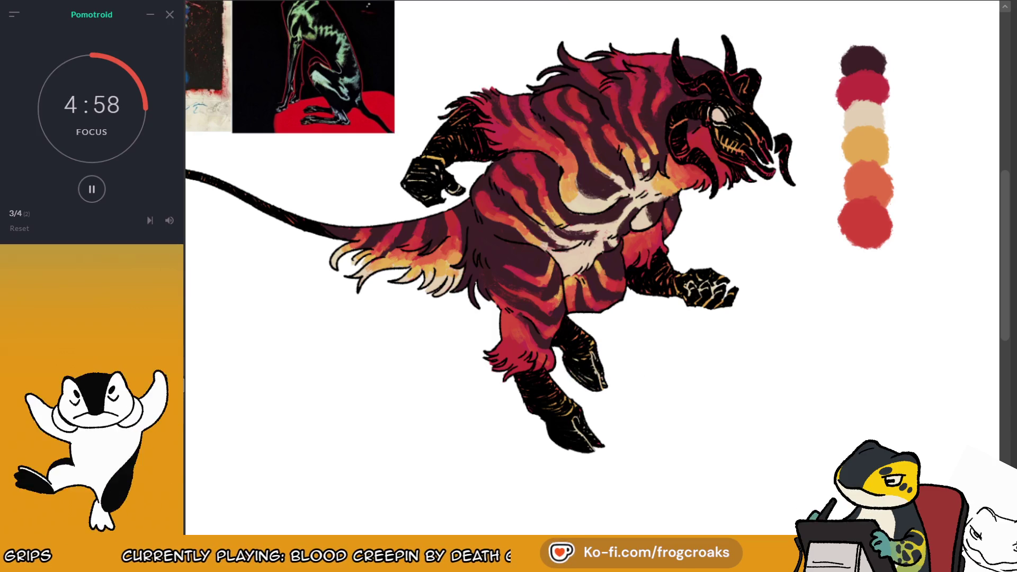
left_click_drag(529, 265, 555, 246)
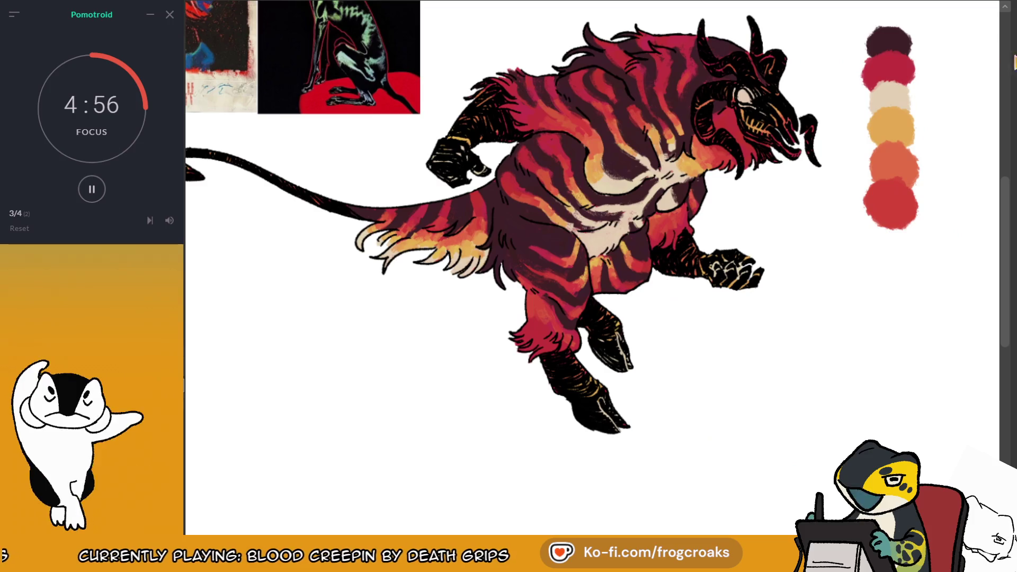
left_click(889, 42, "ctrl")
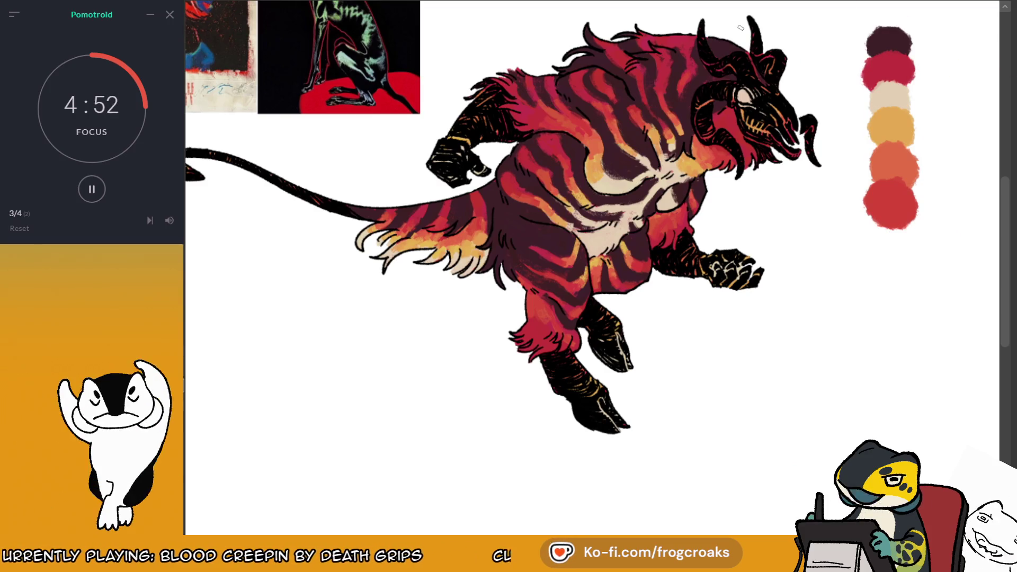
scroll(633, 162, "down", 2)
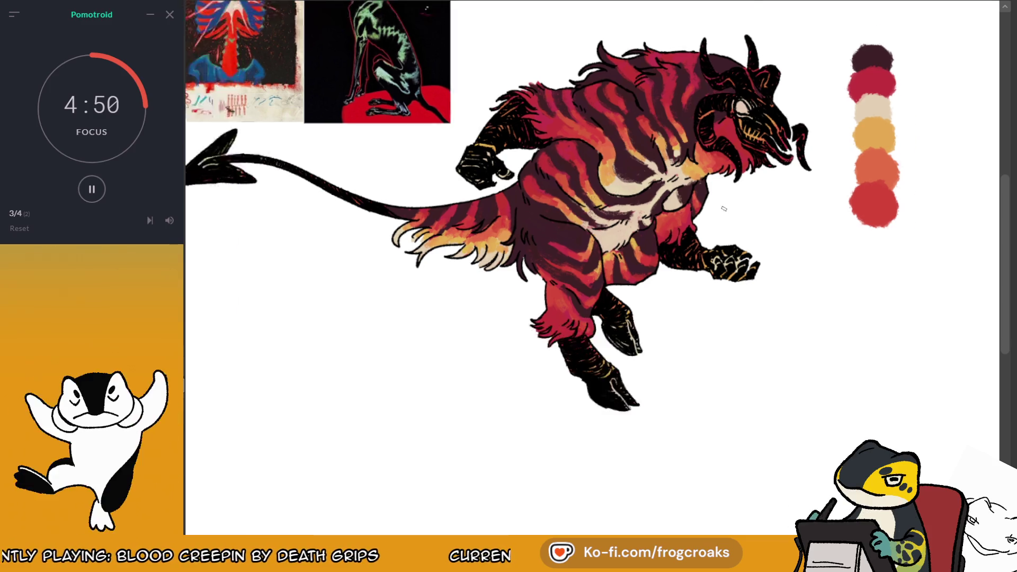
Zoom around the canvas, sampling the cream swatch and then another palette colour
scroll(633, 162, "down", 3)
scroll(633, 162, "up", 2)
scroll(633, 163, "up", 2)
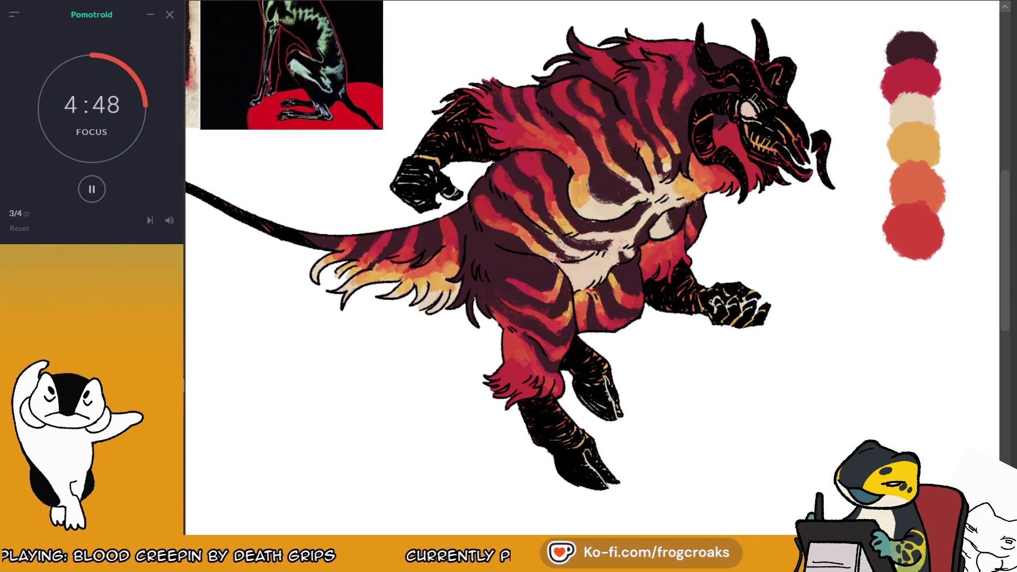
scroll(748, 92, "up", 1)
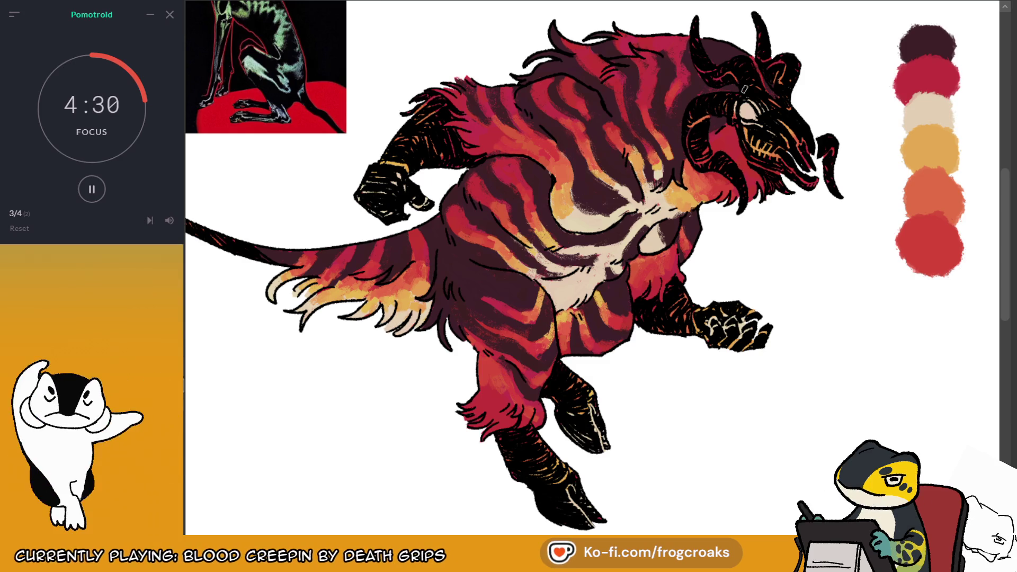
left_click(931, 106, "ctrl")
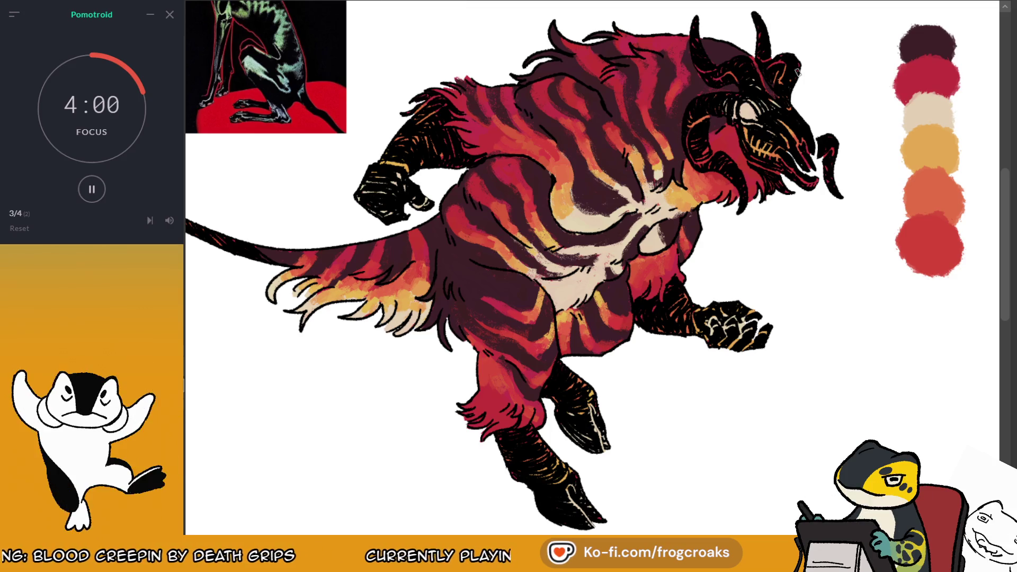
scroll(700, 118, "down", 1)
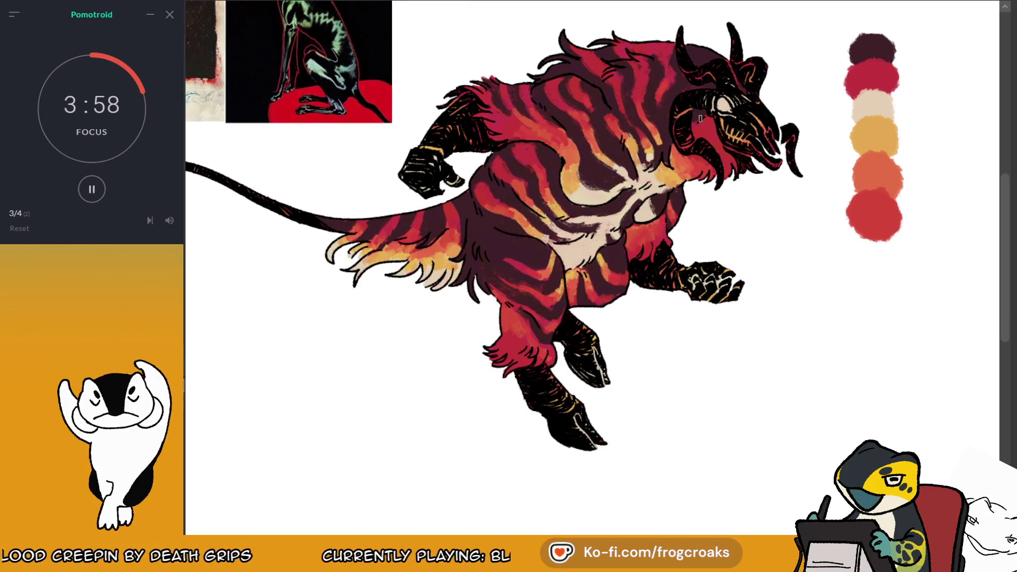
scroll(700, 118, "up", 1)
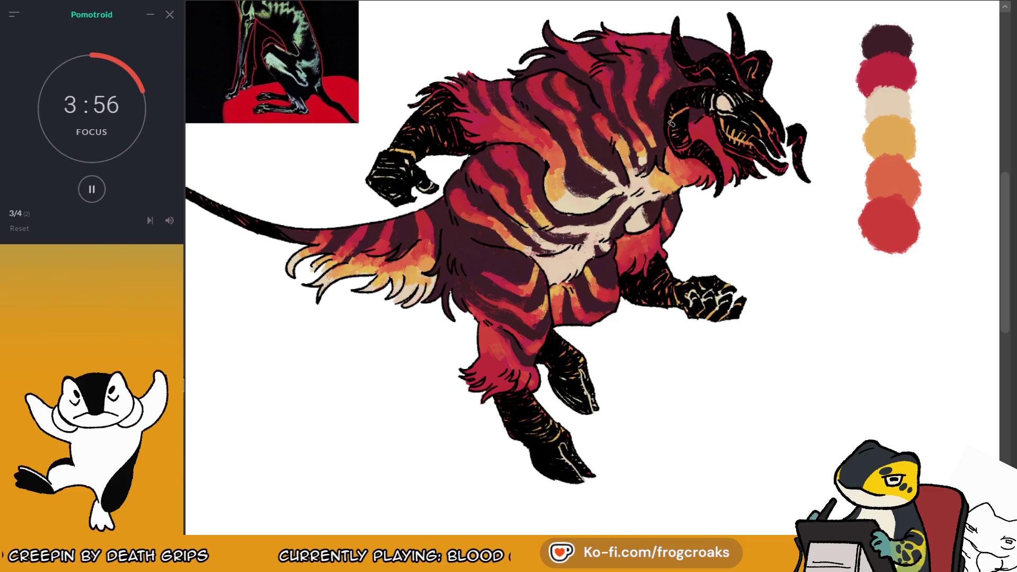
left_click(892, 127, "ctrl")
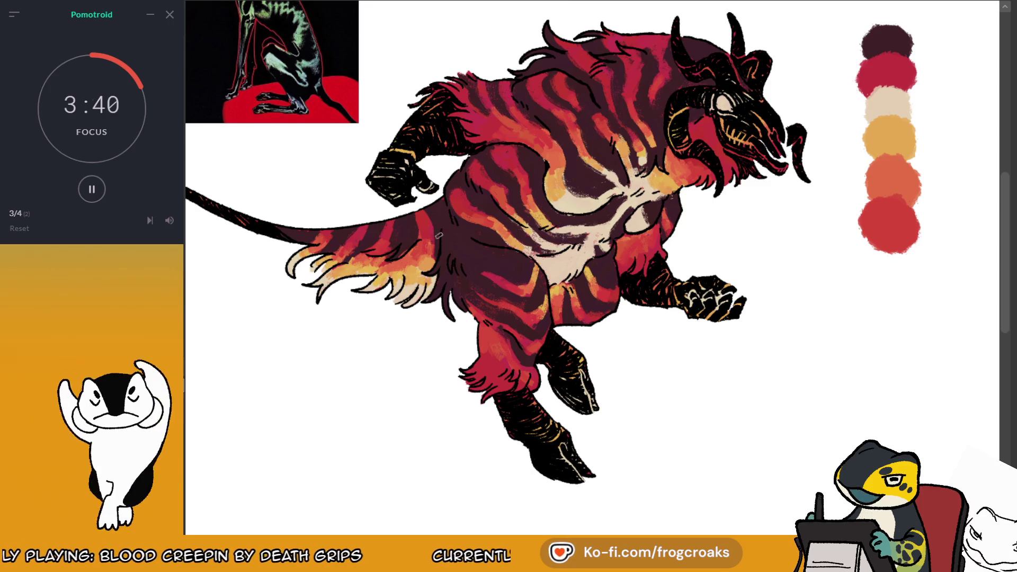
Sample the orange, red and dark purple swatches, then zoom out and back in
scroll(439, 235, "down", 3)
scroll(632, 318, "up", 1)
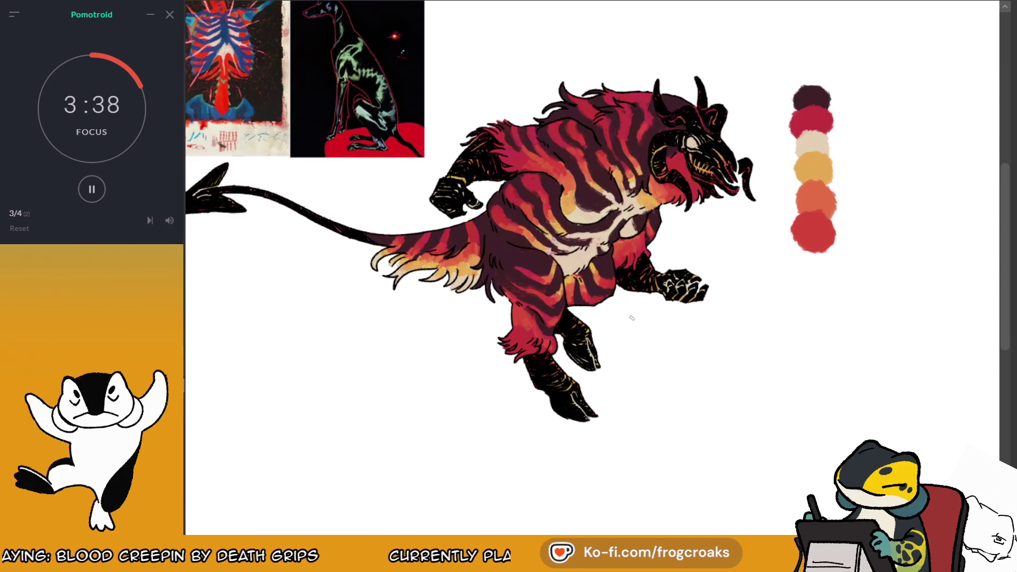
left_click(821, 217, "alt")
left_click(817, 114, "alt")
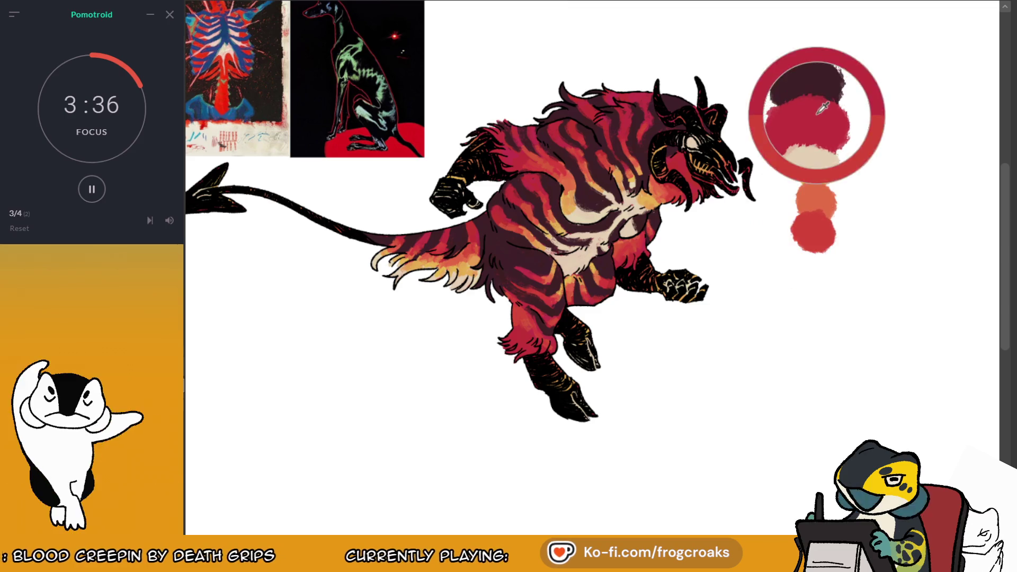
left_click(814, 96, "alt")
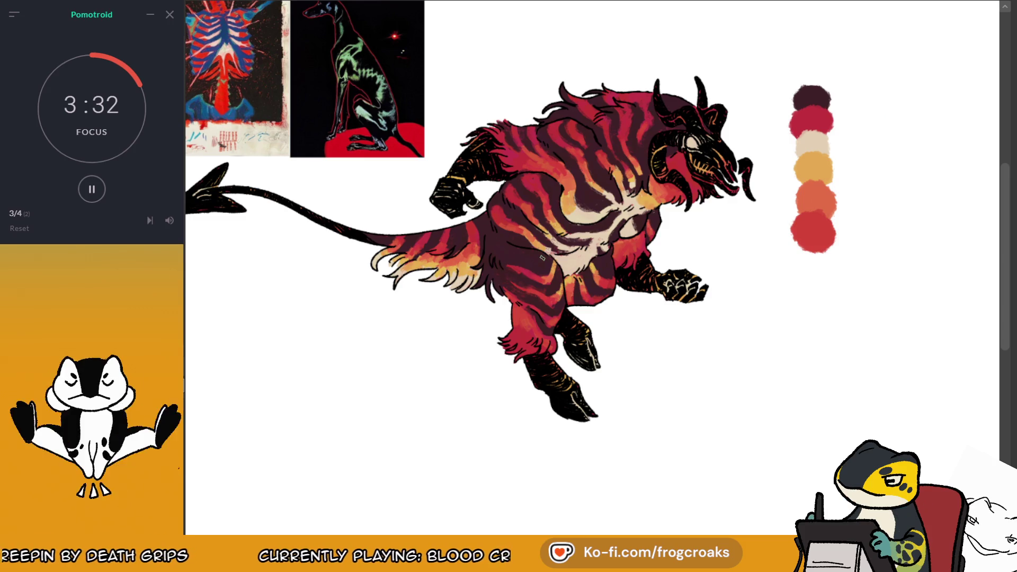
key("ctrl+minus")
key("ctrl+minus")
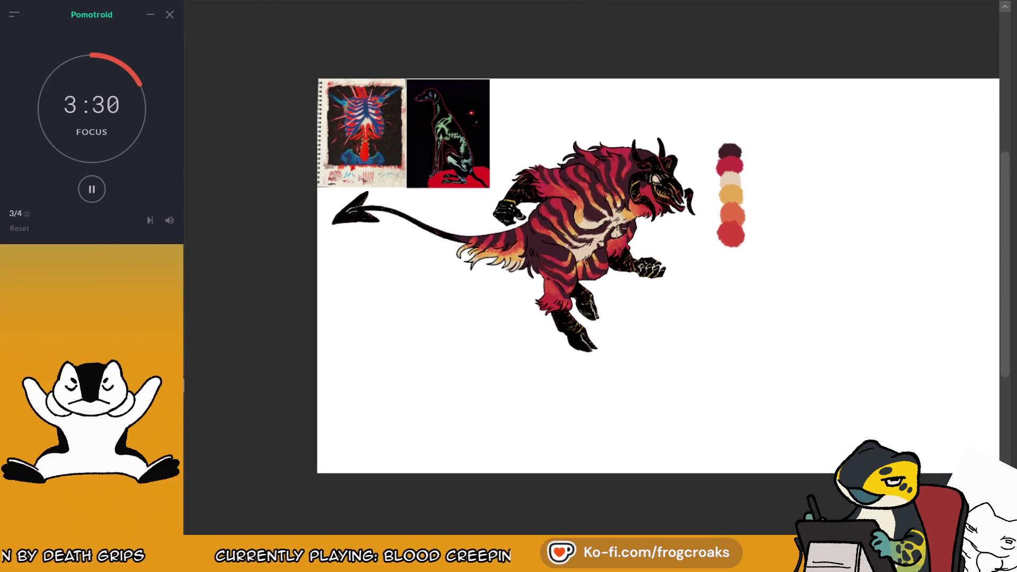
key("ctrl+plus")
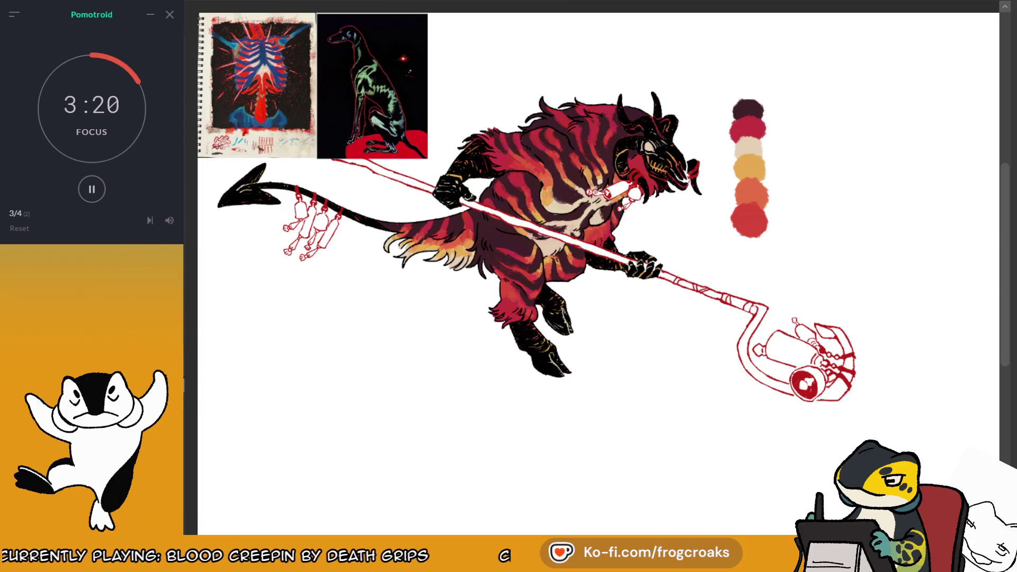
Hide the reference images, then try a dark stroke on the mane and undo it
key("Delete")
key("Delete")
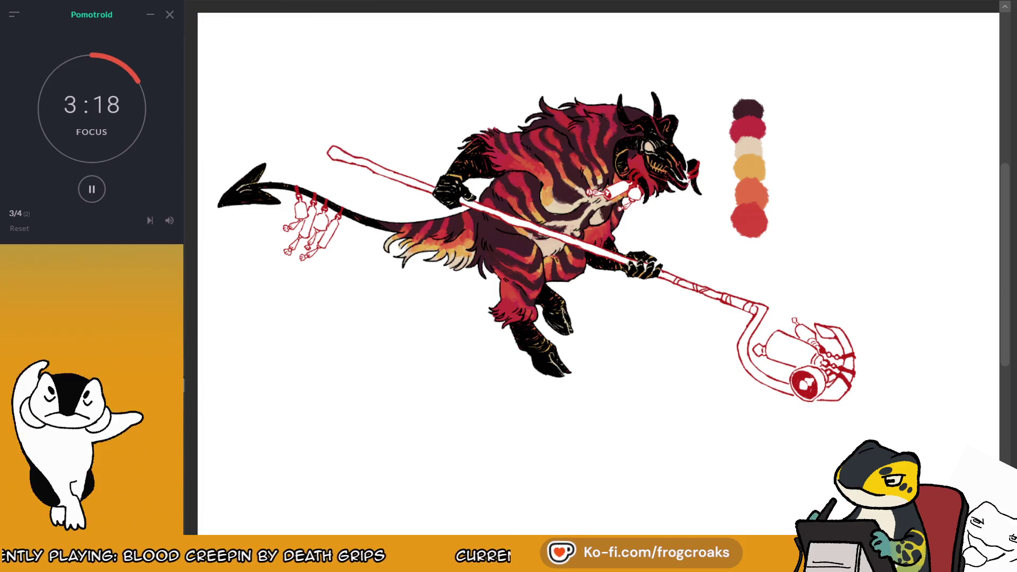
scroll(568, 151, "up", 2)
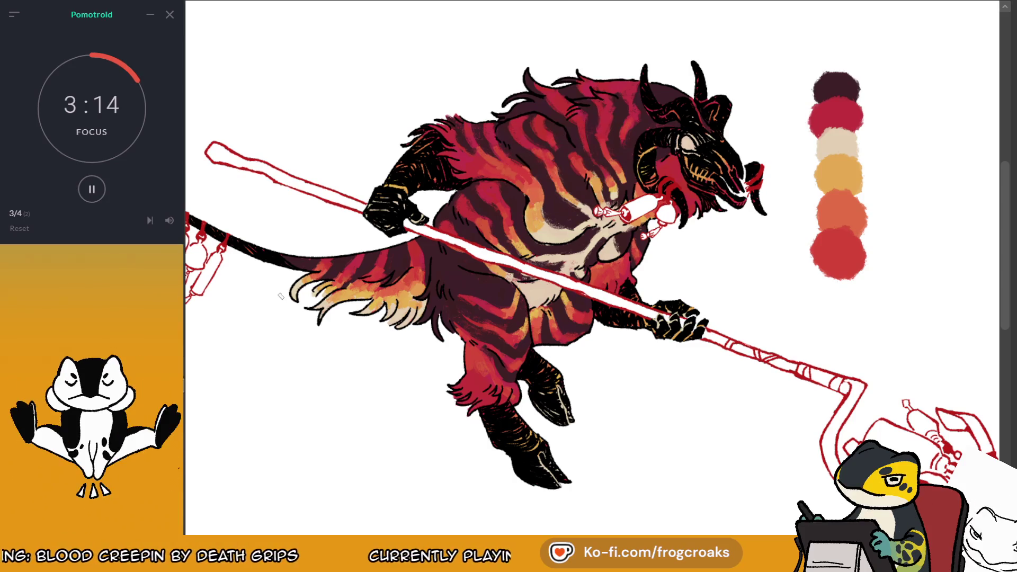
left_click_drag(561, 87, 551, 101)
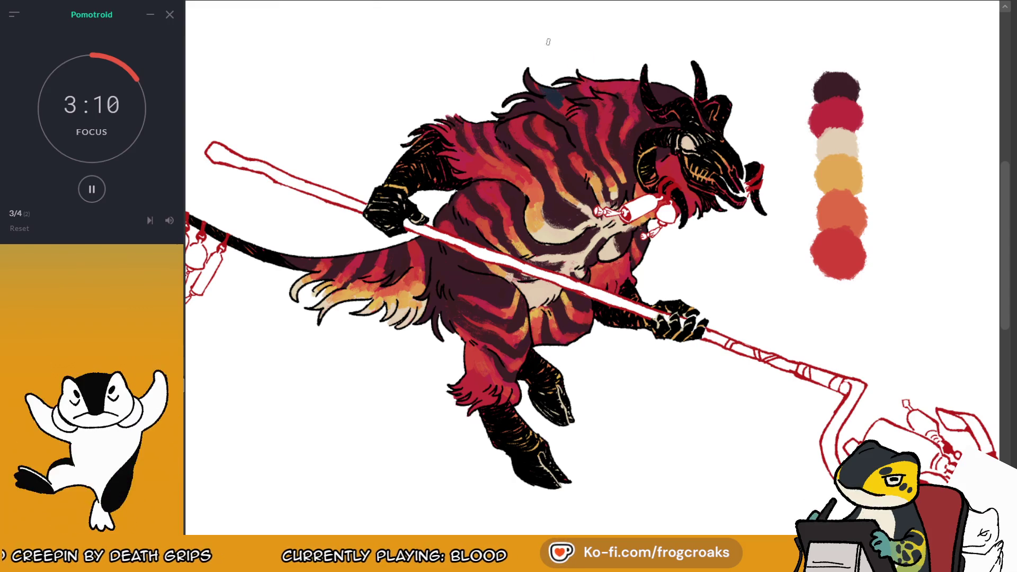
key("ctrl+z")
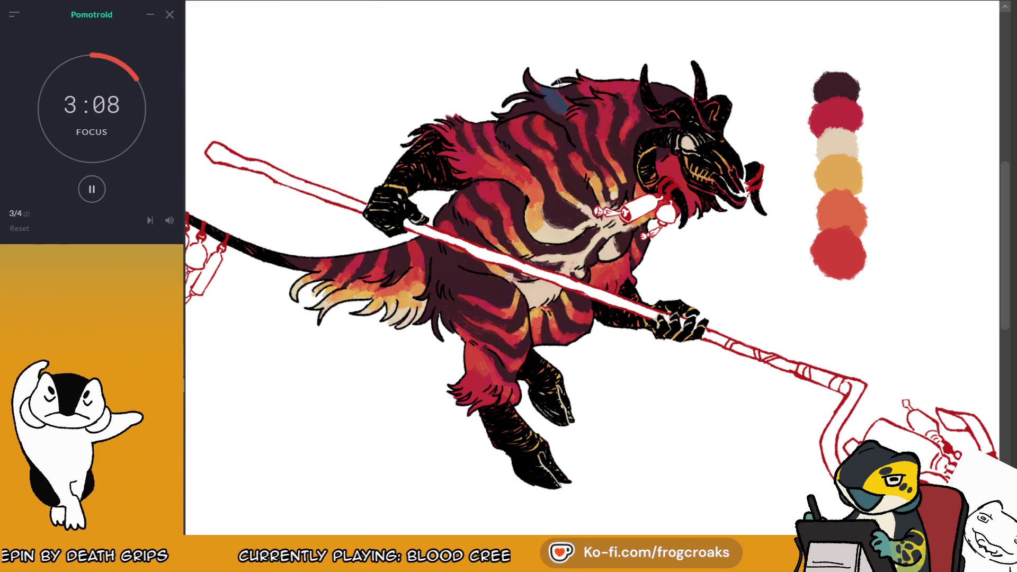
key("ctrl+z")
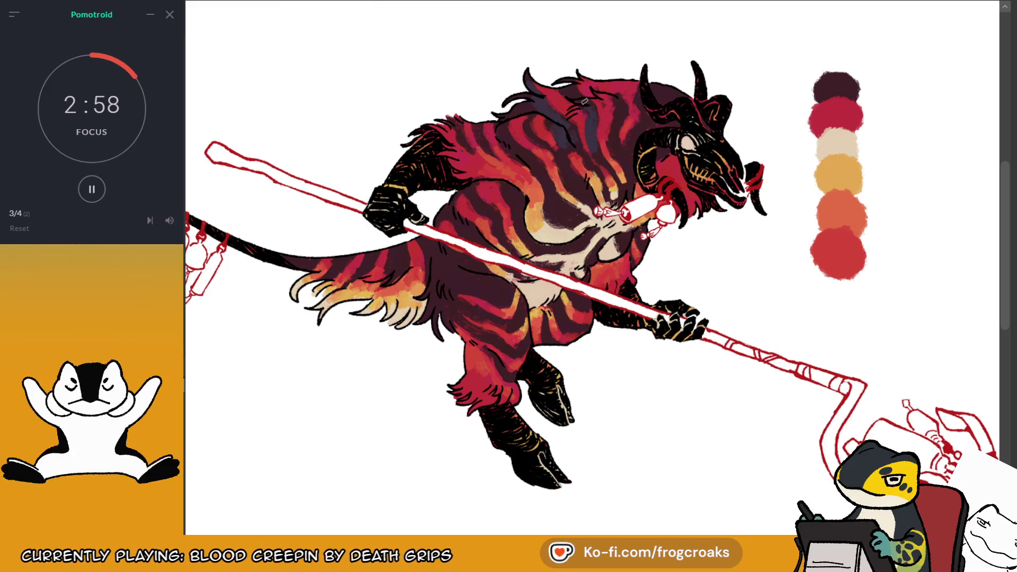
Paint bluish shading down the mane and zoom back out
left_click_drag(615, 121, 617, 142)
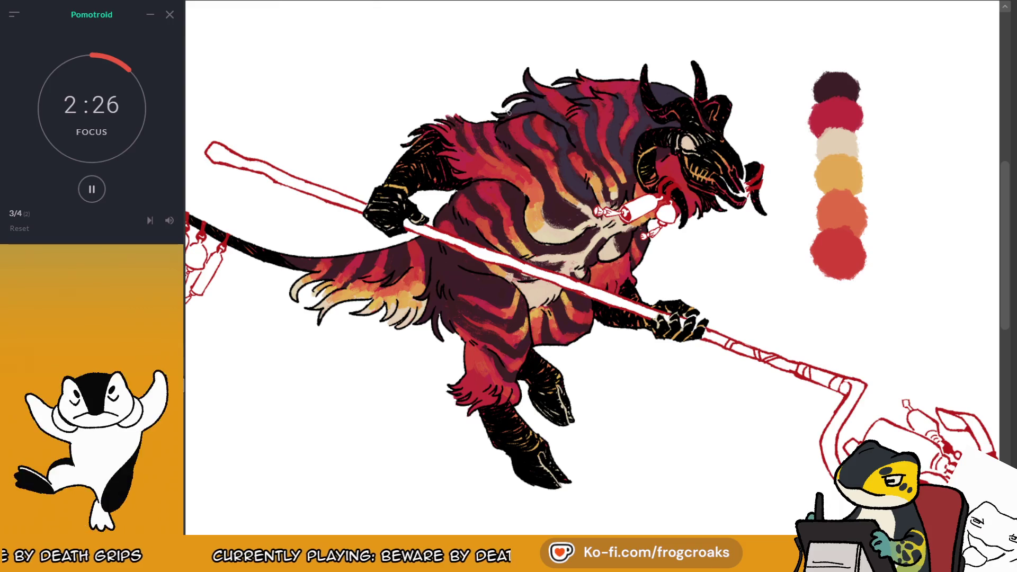
scroll(538, 80, "down", 2)
scroll(537, 81, "down", 1)
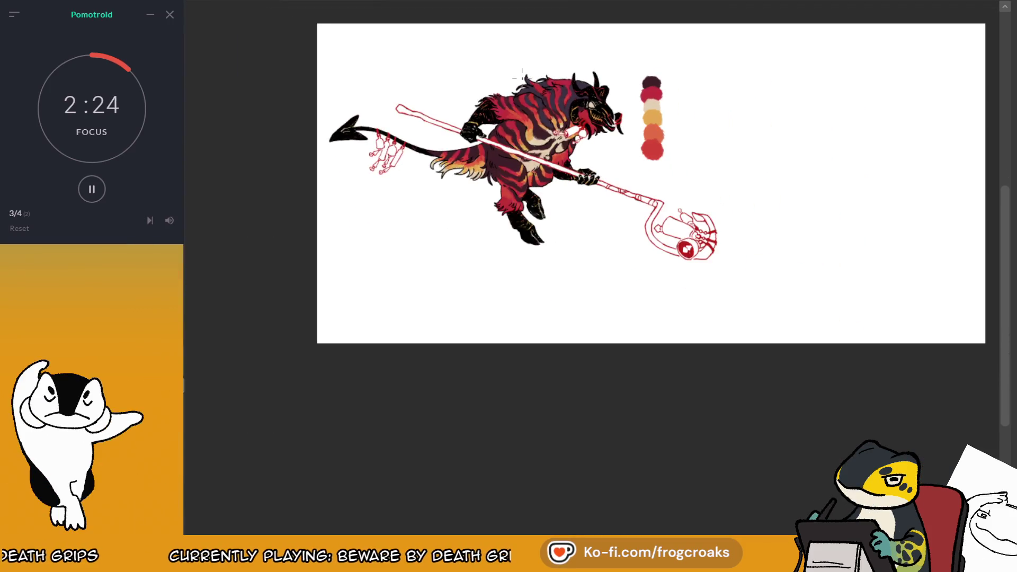
Lasso the chest, extend the selection over the dark body stripes, then deselect
scroll(506, 89, "up", 4)
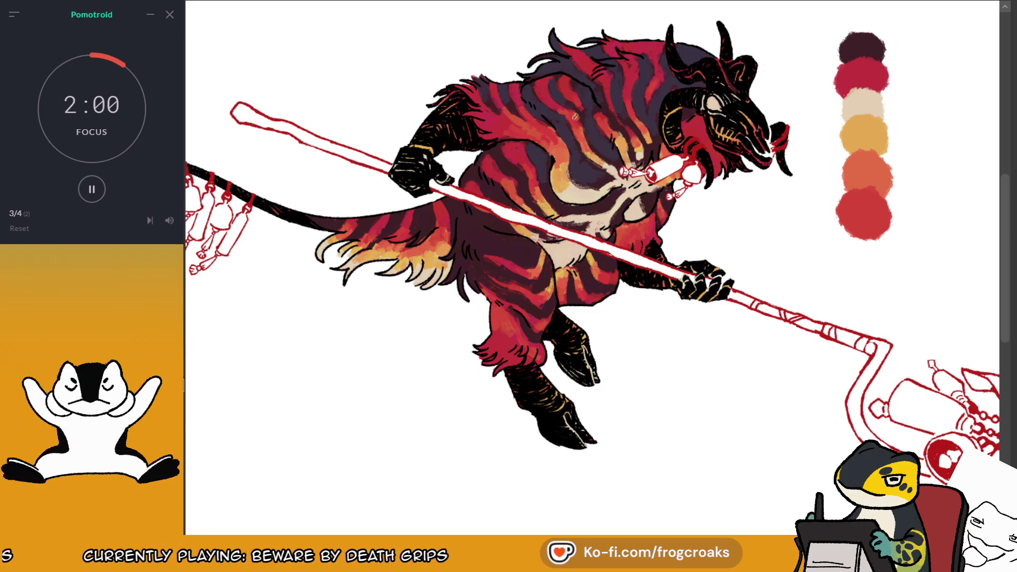
left_click_drag(527, 143, 562, 209)
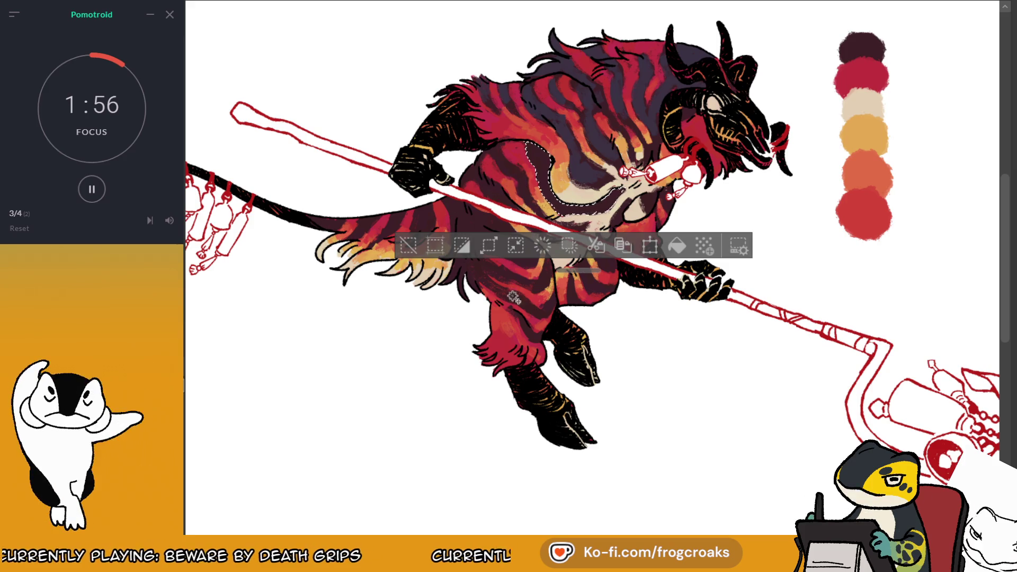
left_click(424, 199)
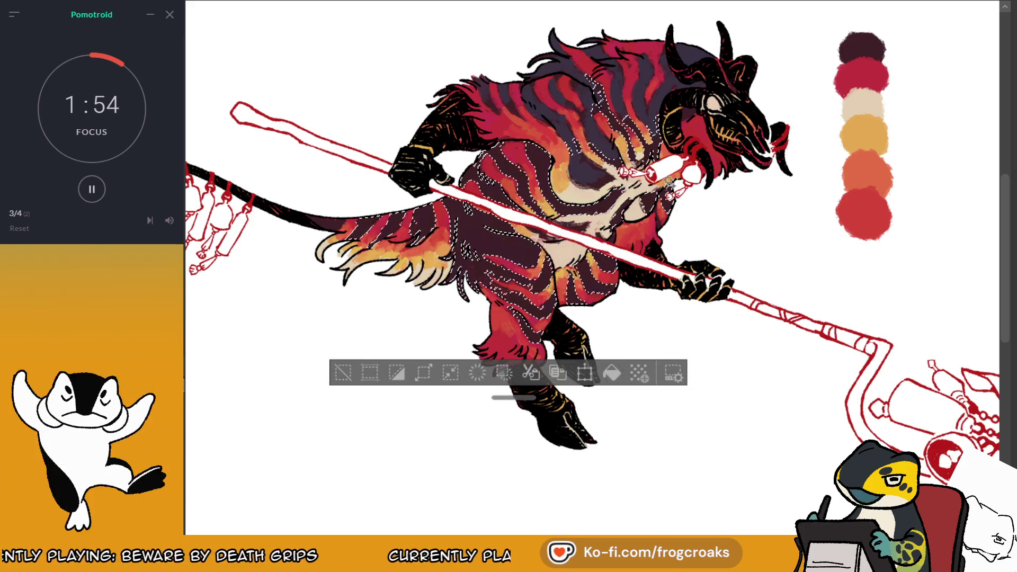
left_click(344, 374)
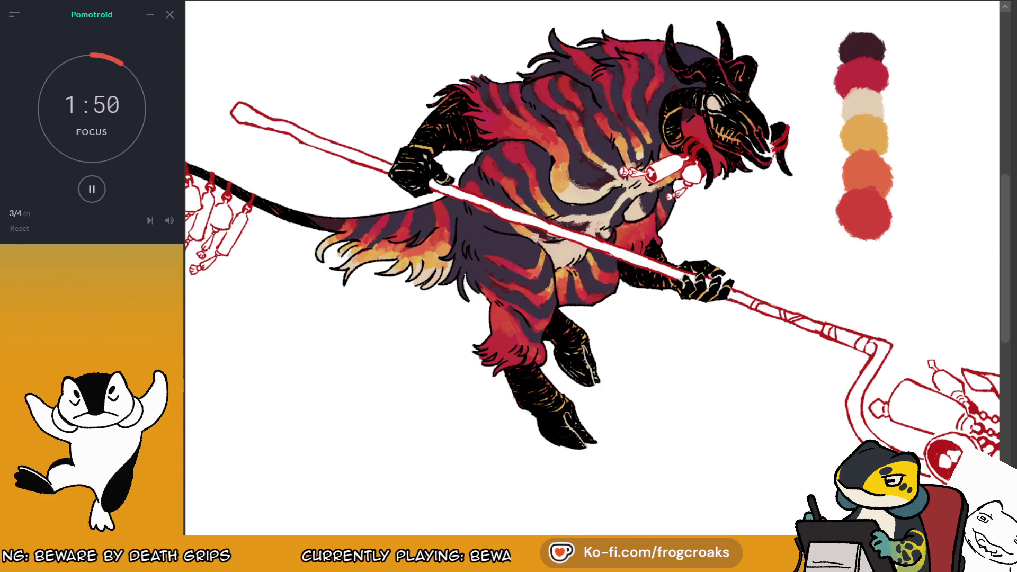
Mirror the view to check the design and hide the red staff sketch layer
key("h")
scroll(657, 197, "down", 3)
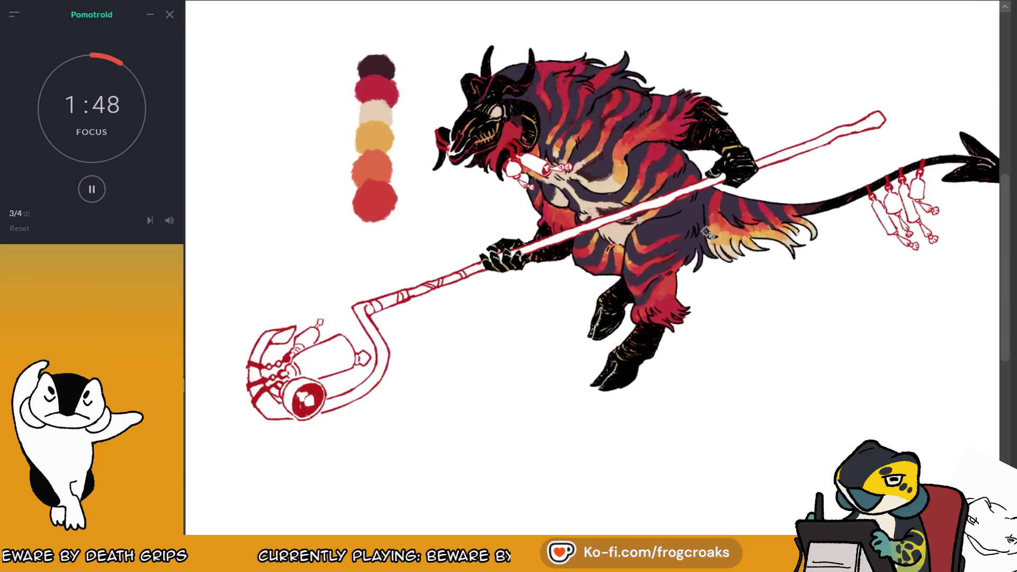
scroll(657, 197, "up", 4)
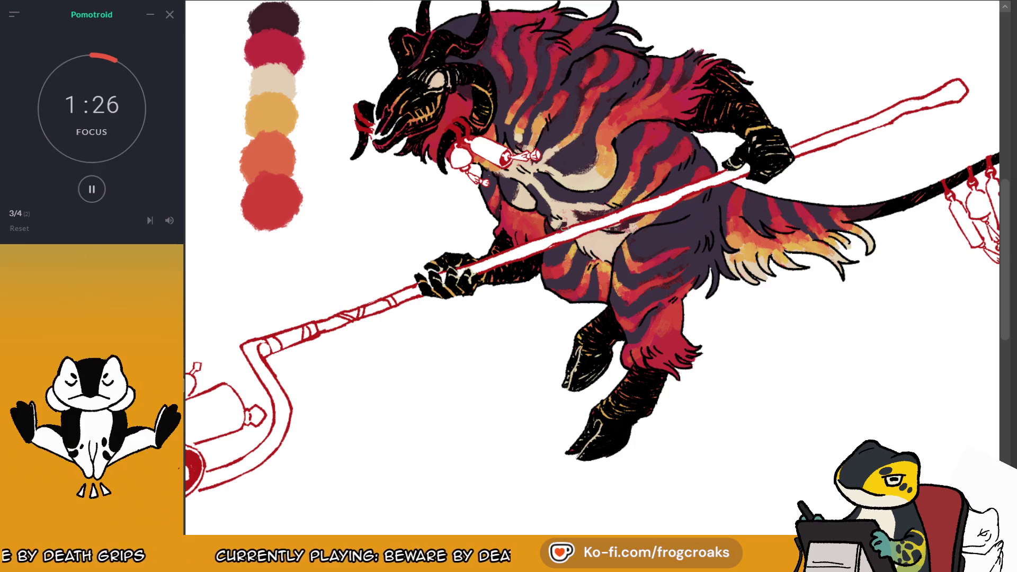
key("Delete")
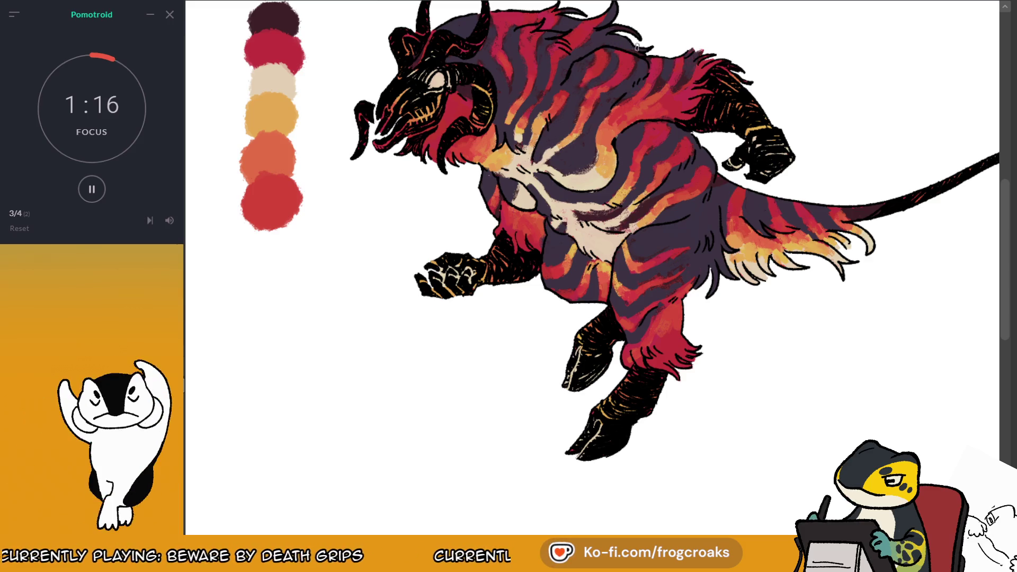
Flip the view back to normal and zoom out, then back in
key("m")
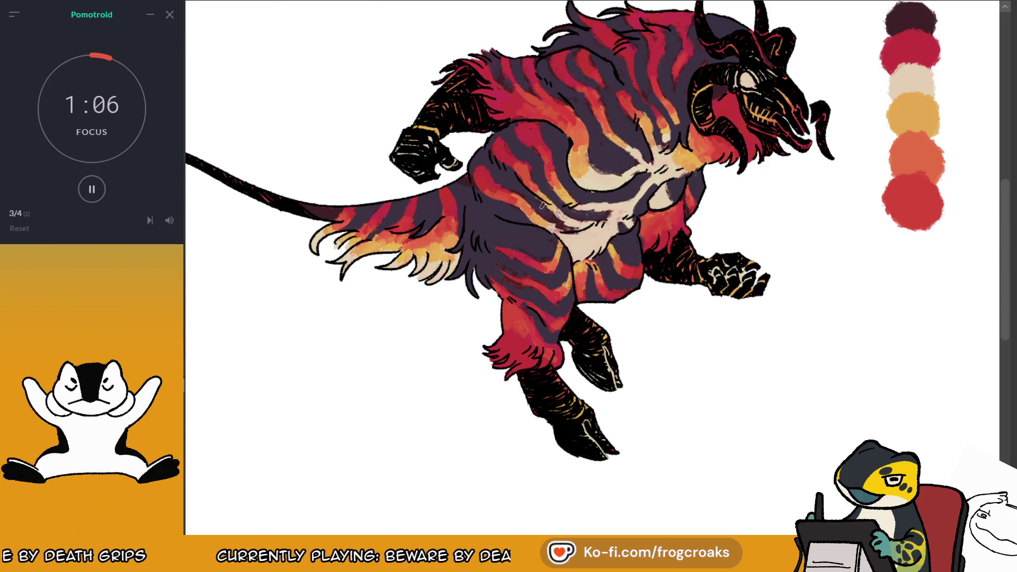
scroll(573, 212, "down", 4)
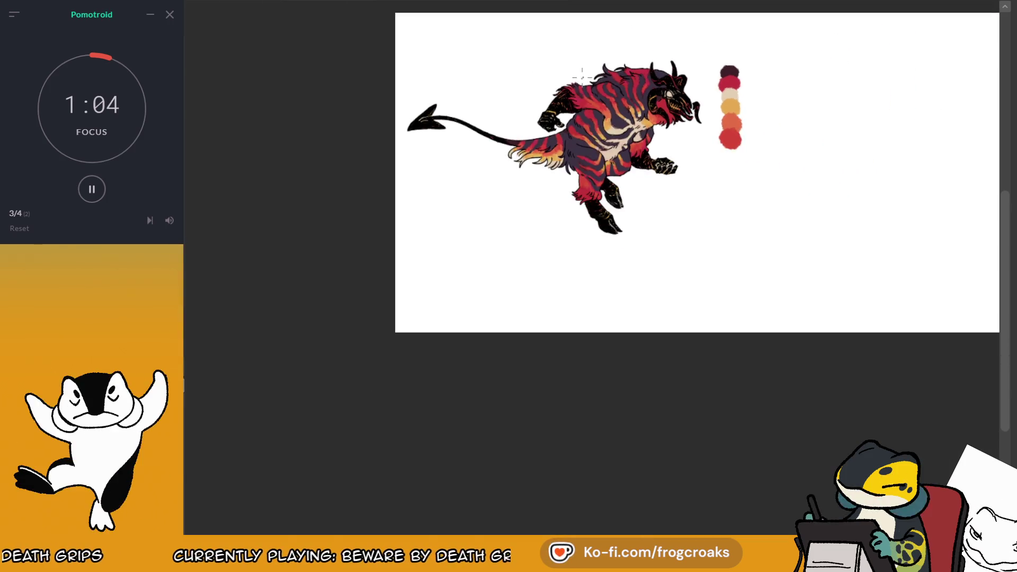
scroll(564, 59, "up", 2)
scroll(564, 60, "up", 1)
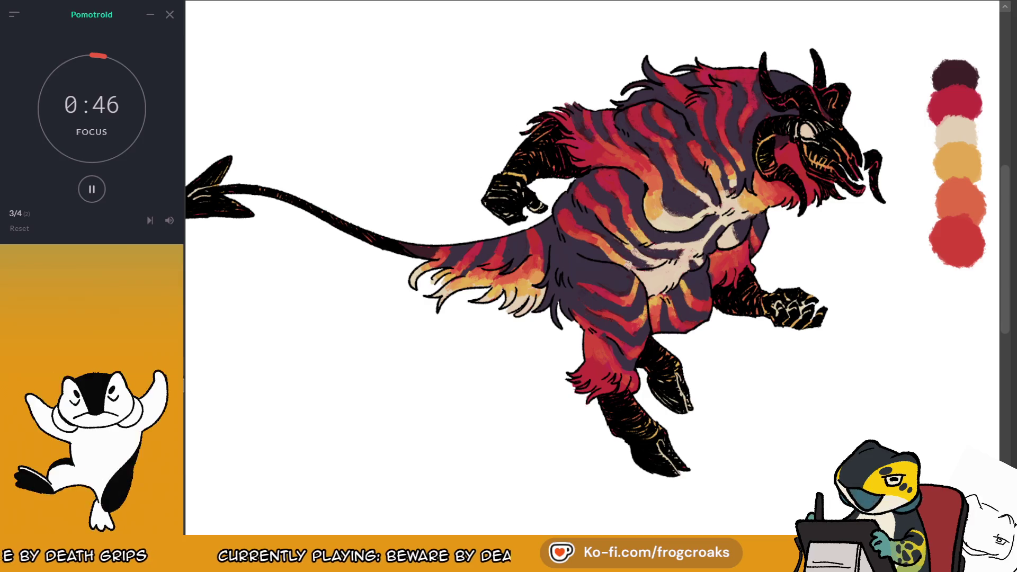
left_click_drag(323, 30, 320, 49)
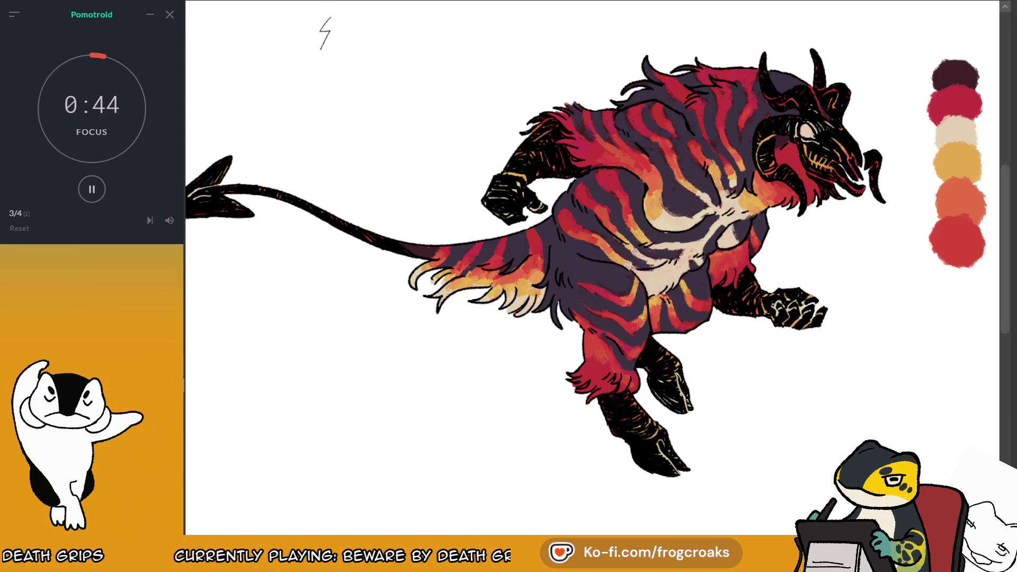
key("ctrl+z")
left_click_drag(341, 17, 333, 18)
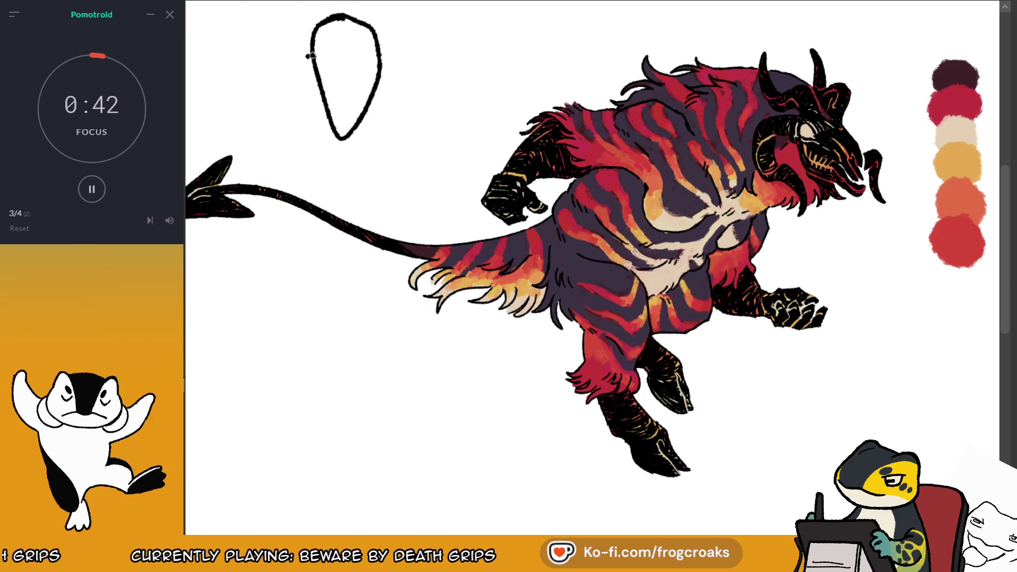
mouse_move(318, 55)
left_mouse_down()
mouse_move(314, 85)
mouse_move(340, 148)
left_mouse_up()
left_click_drag(373, 66, 379, 94)
left_click_drag(374, 33, 381, 53)
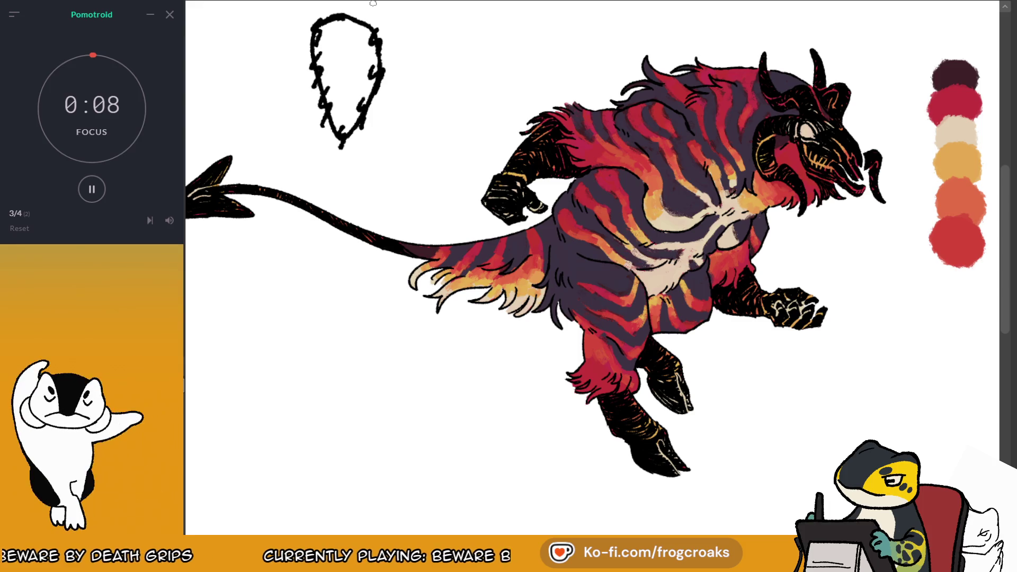
left_click_drag(371, 26, 359, 97)
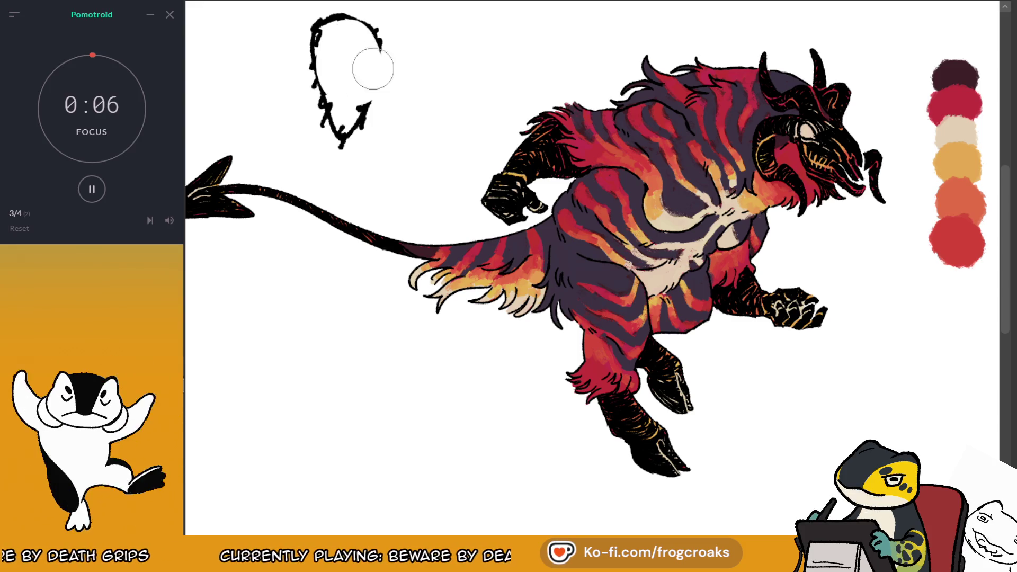
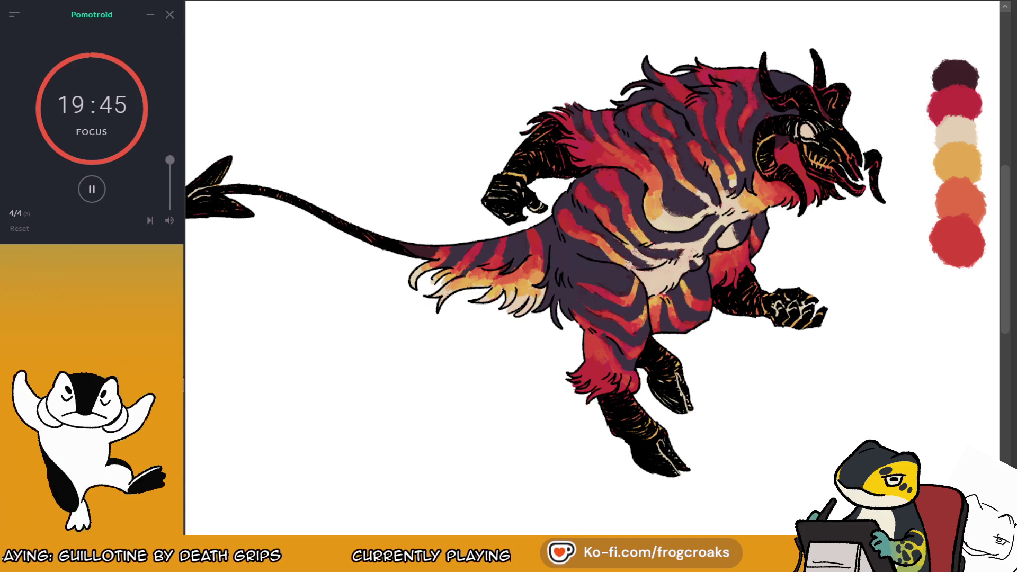
Zoom in on the horned striped beast and its six-swatch palette, then scroll to frame them
key("ctrl+plus")
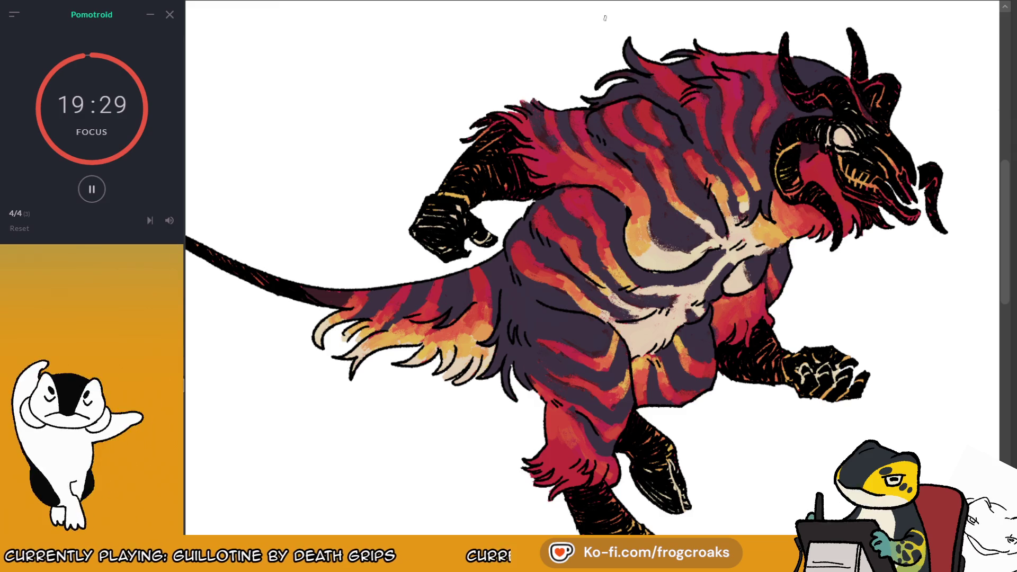
scroll(605, 19, "down", 2)
scroll(680, 9, "up", 2)
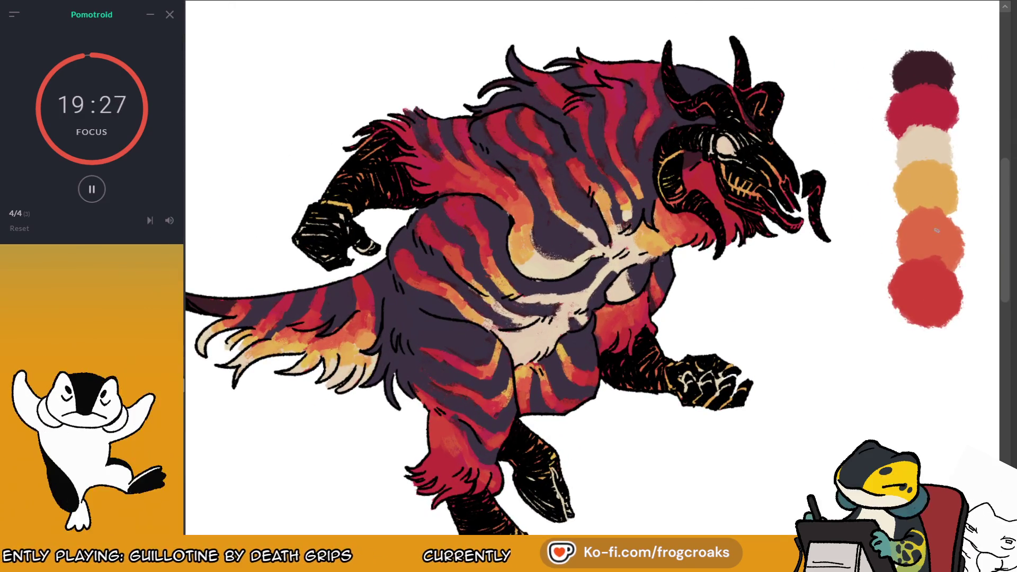